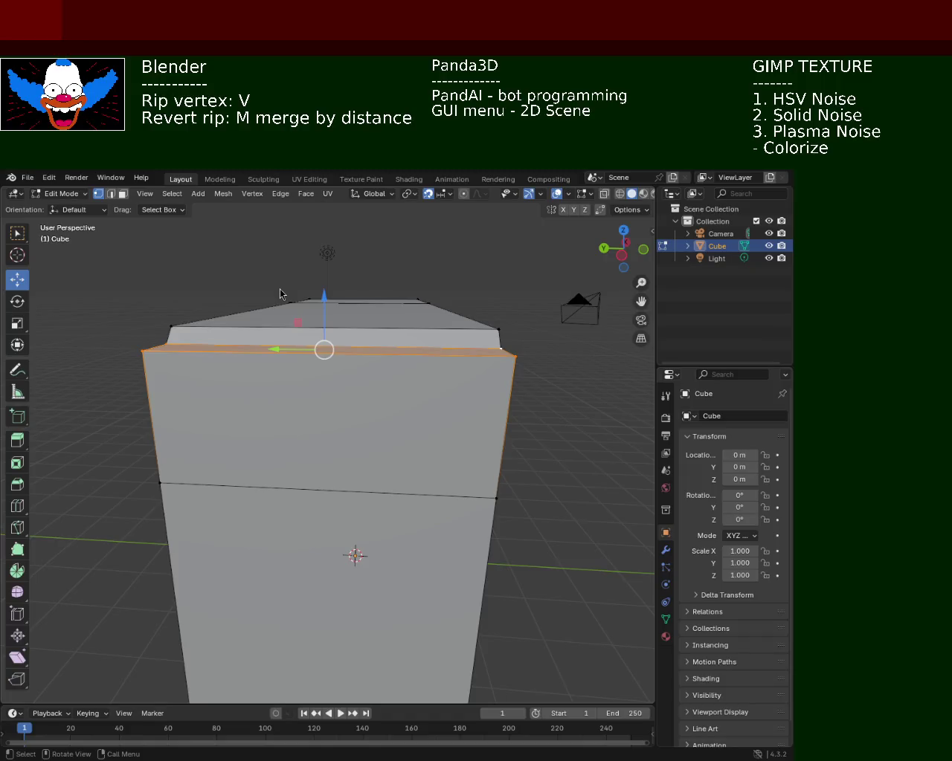
- Inspect the bevelled top corner of the cube from several angles, selecting its corner vertex
mouse_move(518, 367)
middle_mouse_down()
mouse_move(330, 403)
mouse_move(380, 424)
mouse_move(361, 424)
mouse_move(344, 394)
mouse_move(351, 412)
middle_mouse_up()
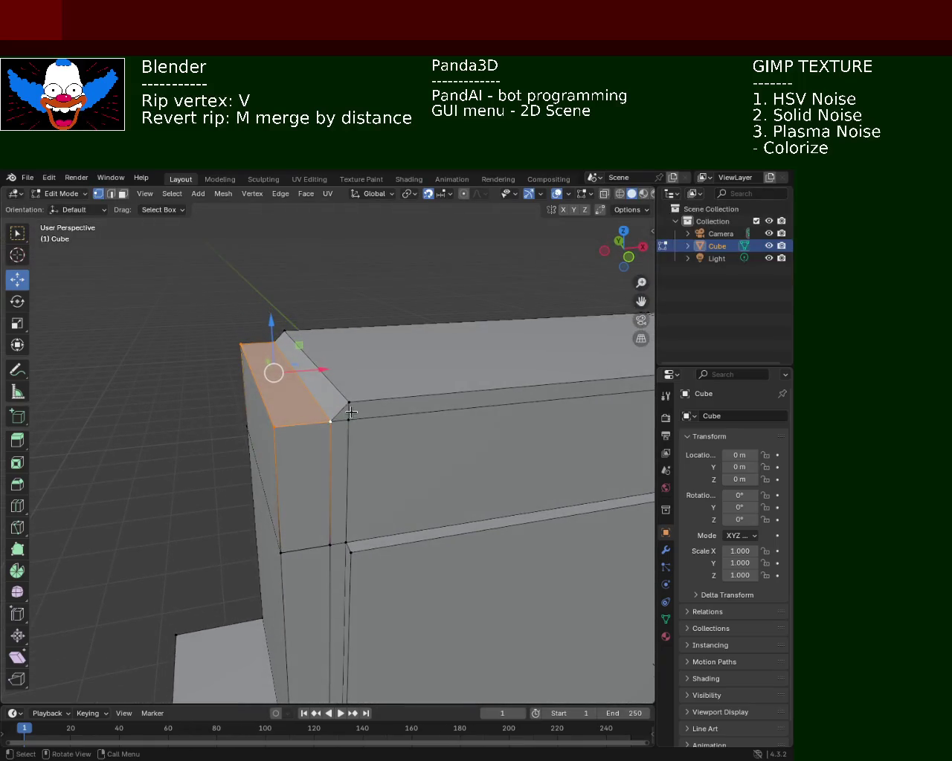
left_click(273, 429)
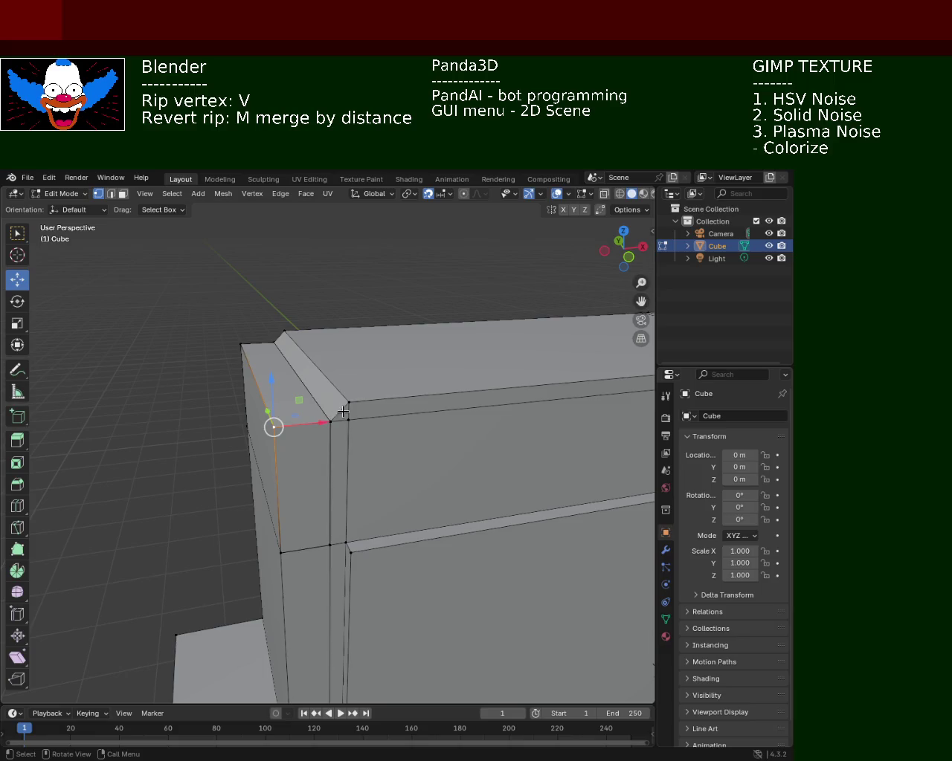
middle_click_drag(290, 446, 279, 440)
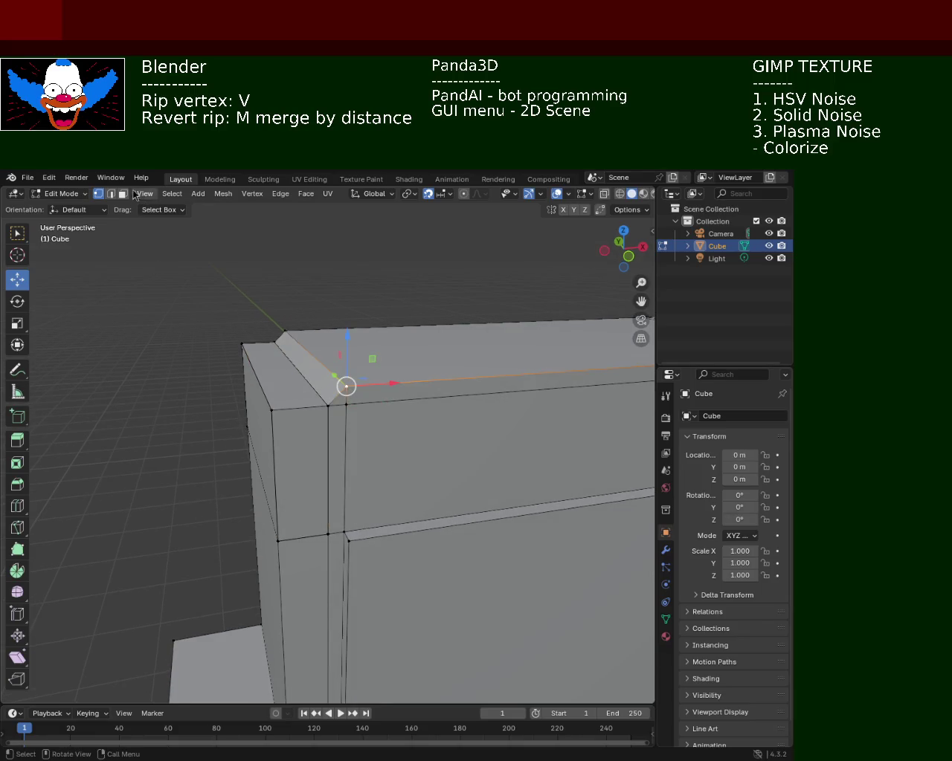
mouse_move(293, 362)
middle_mouse_down()
mouse_move(463, 417)
mouse_move(408, 388)
mouse_move(407, 363)
middle_mouse_up()
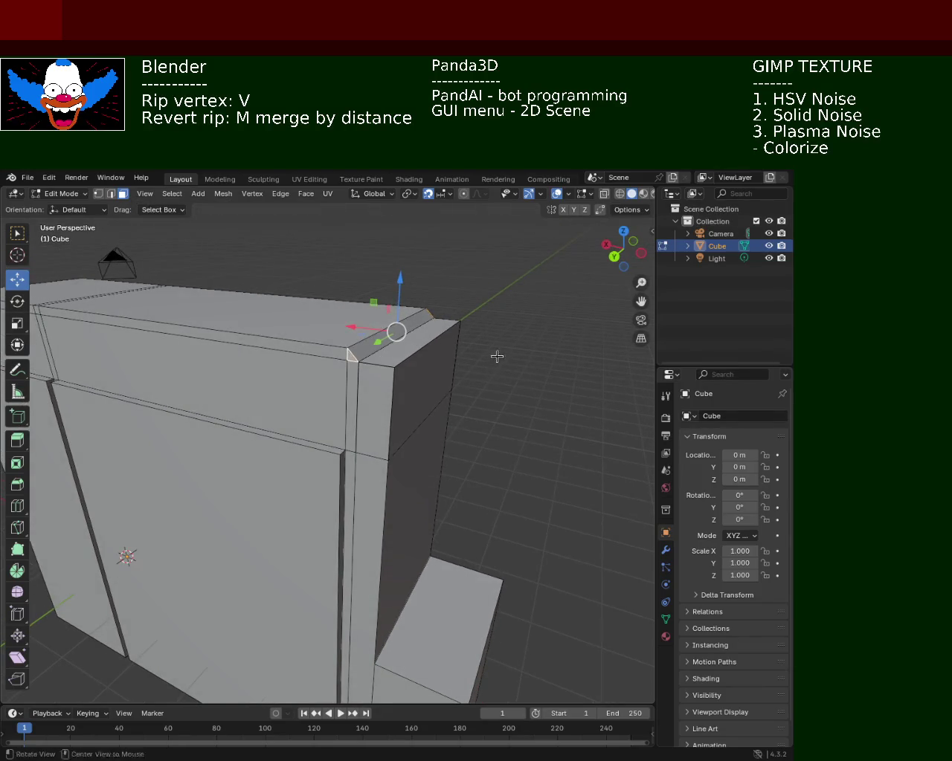
middle_click_drag(497, 357, 287, 322)
scroll(314, 453, "down", 5)
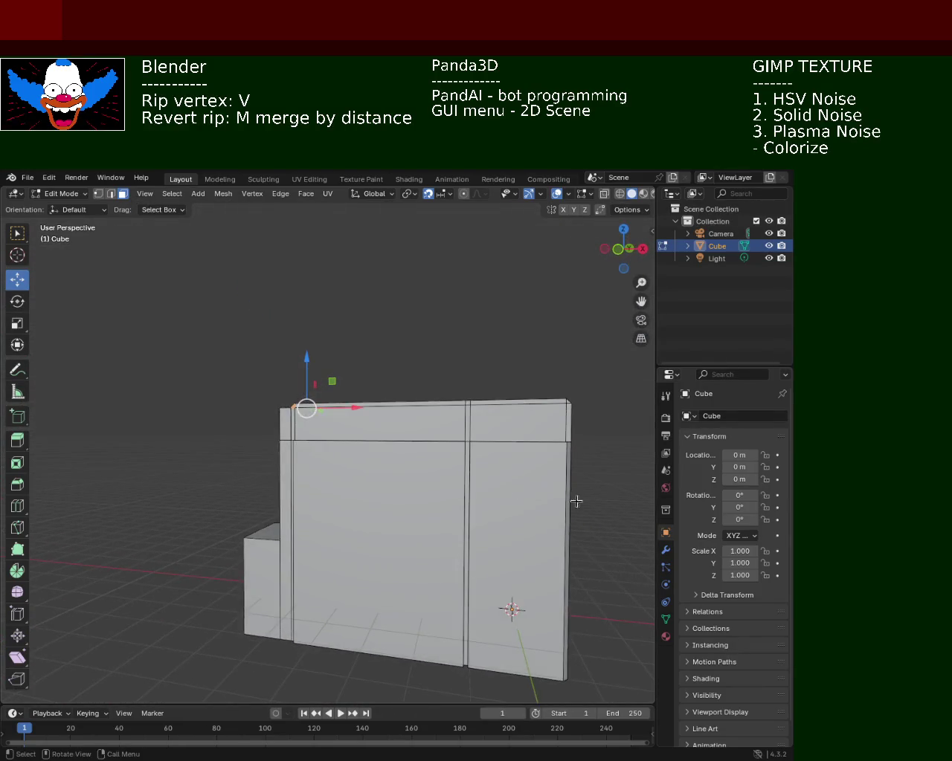
mouse_move(446, 491)
middle_mouse_down()
mouse_move(527, 514)
mouse_move(379, 531)
middle_mouse_up()
scroll(418, 446, "up", 5)
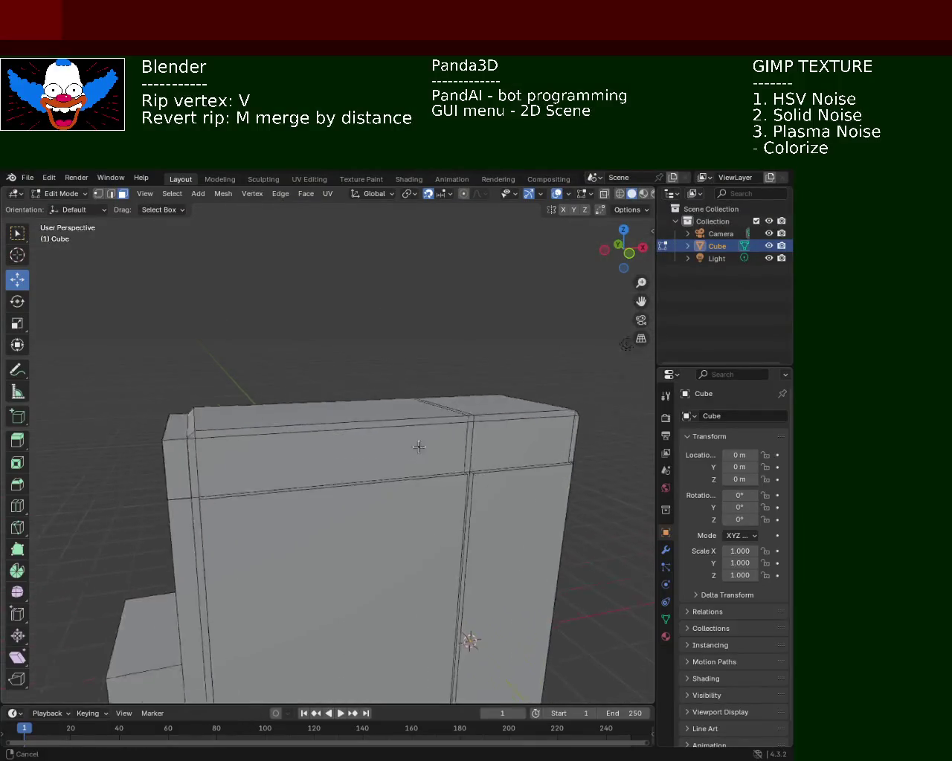
mouse_move(434, 504)
middle_mouse_down()
mouse_move(322, 508)
mouse_move(374, 525)
mouse_move(442, 522)
mouse_move(503, 510)
mouse_move(514, 493)
mouse_move(214, 500)
mouse_move(191, 536)
mouse_move(270, 493)
mouse_move(332, 496)
mouse_move(350, 441)
mouse_move(359, 450)
mouse_move(398, 445)
mouse_move(142, 253)
middle_mouse_up()
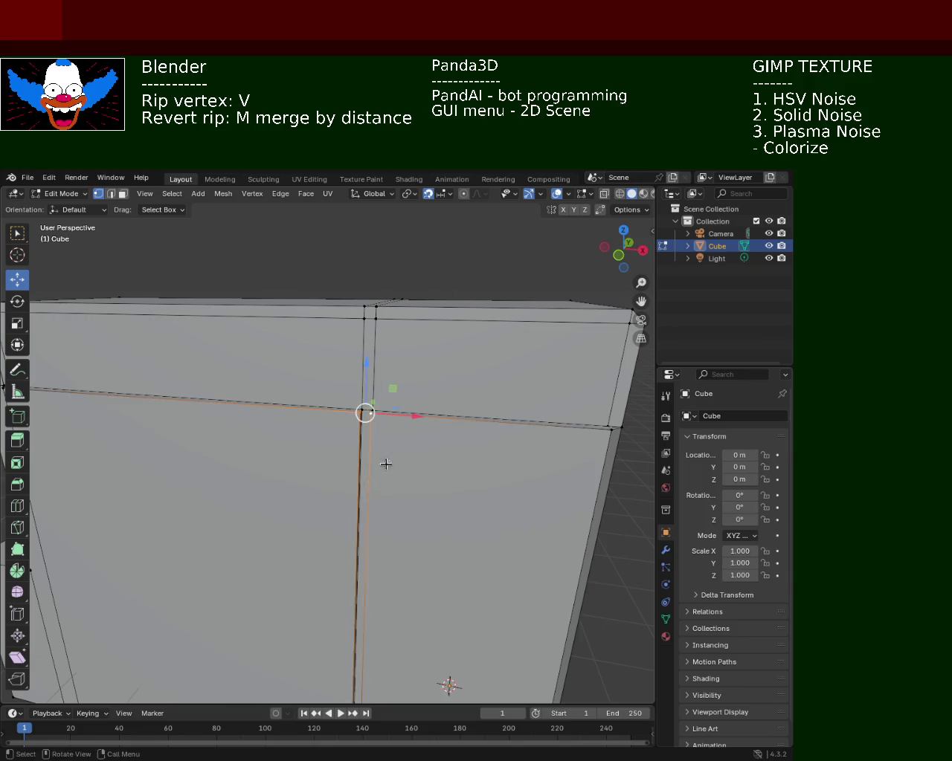
- Check the cube's bottom edge and left side, then select the vertex at the top of the seam
middle_click_drag(386, 464, 377, 361, "shift")
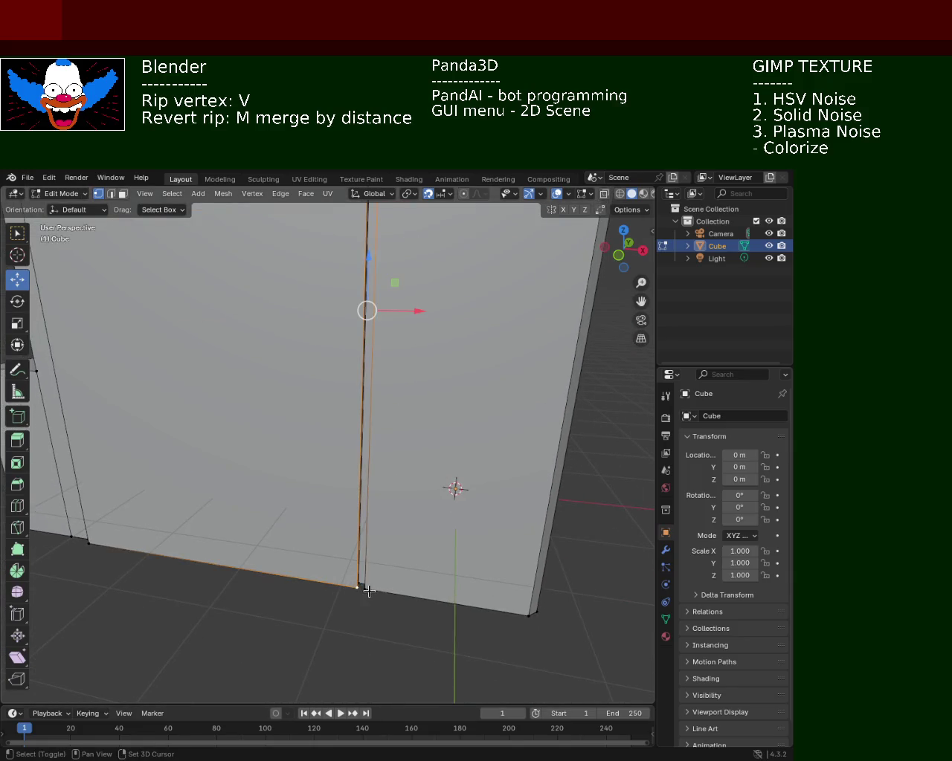
scroll(383, 468, "up", 3, "shift")
scroll(365, 465, "up", 1, "shift")
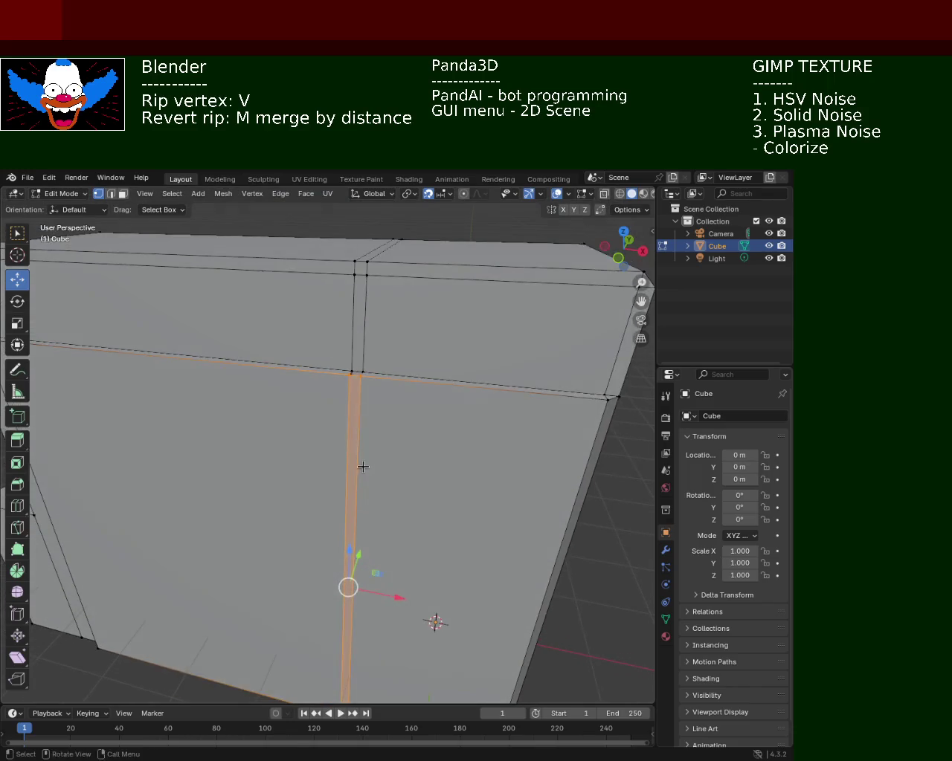
scroll(373, 459, "up", 1, "shift")
middle_click_drag(386, 442, 411, 418)
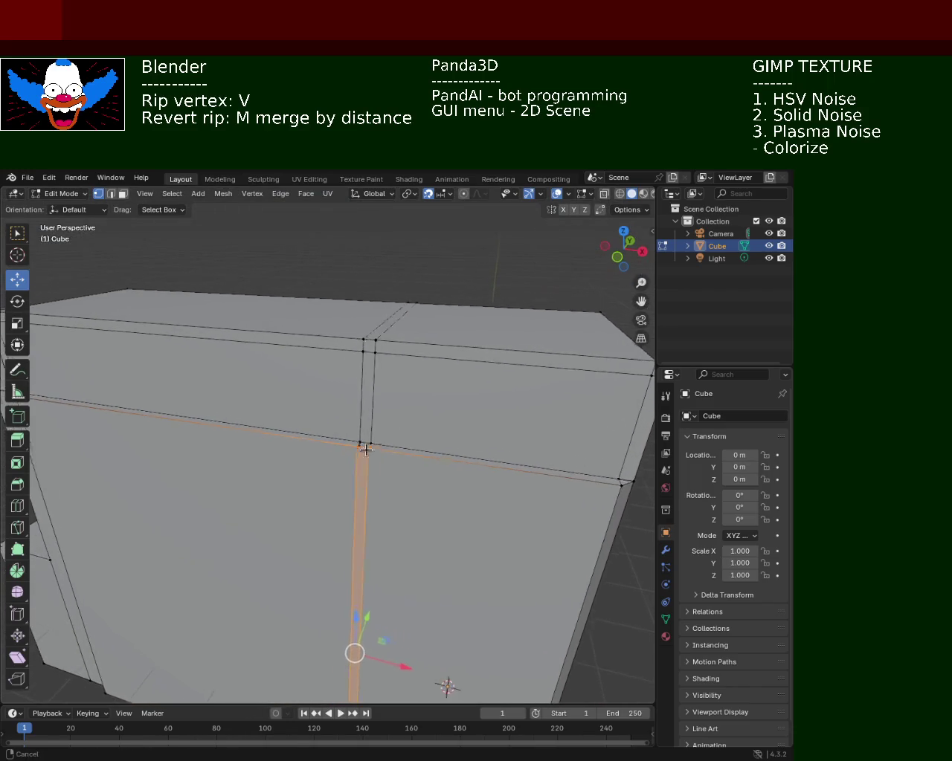
scroll(412, 417, "down", 3)
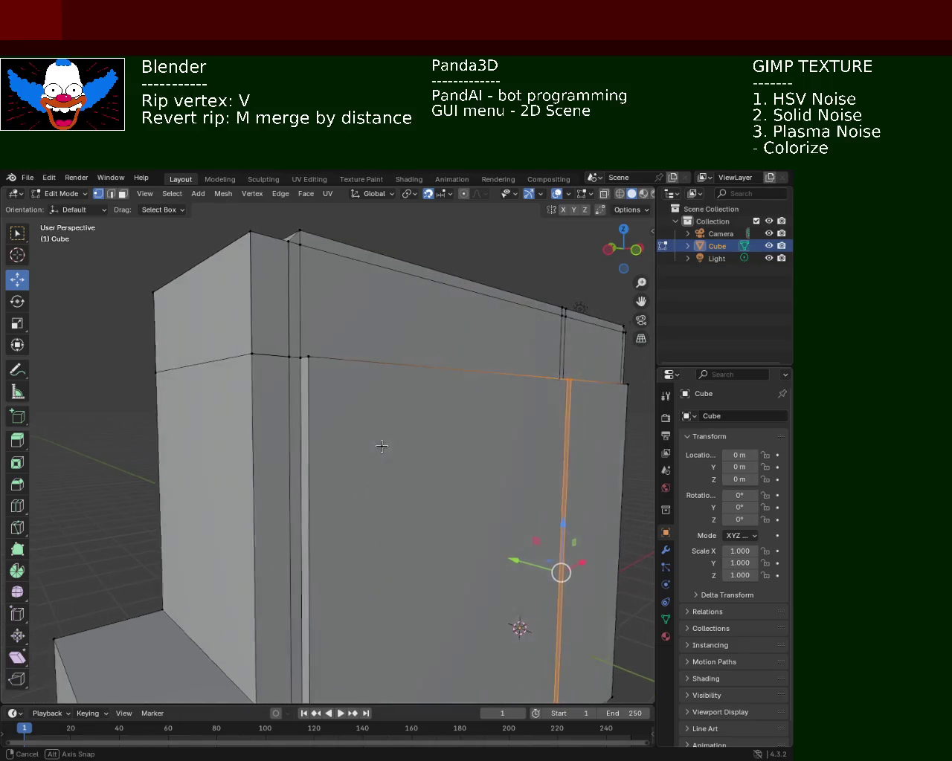
middle_click_drag(382, 444, 340, 389)
left_click(349, 383)
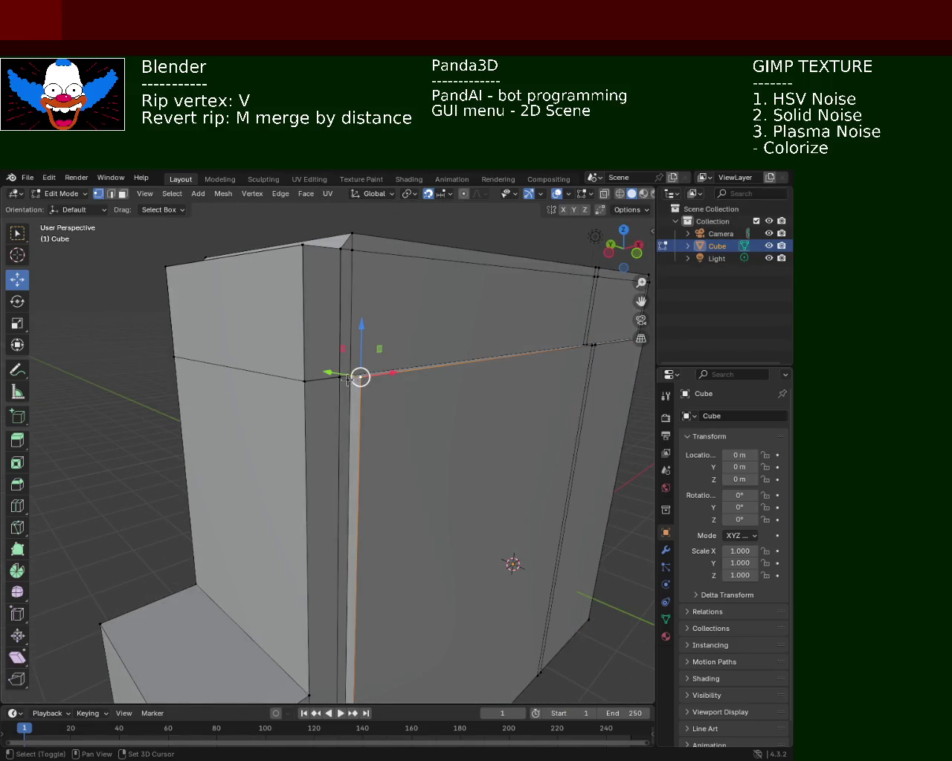
scroll(366, 419, "down", 2, "shift")
scroll(351, 421, "down", 3, "shift")
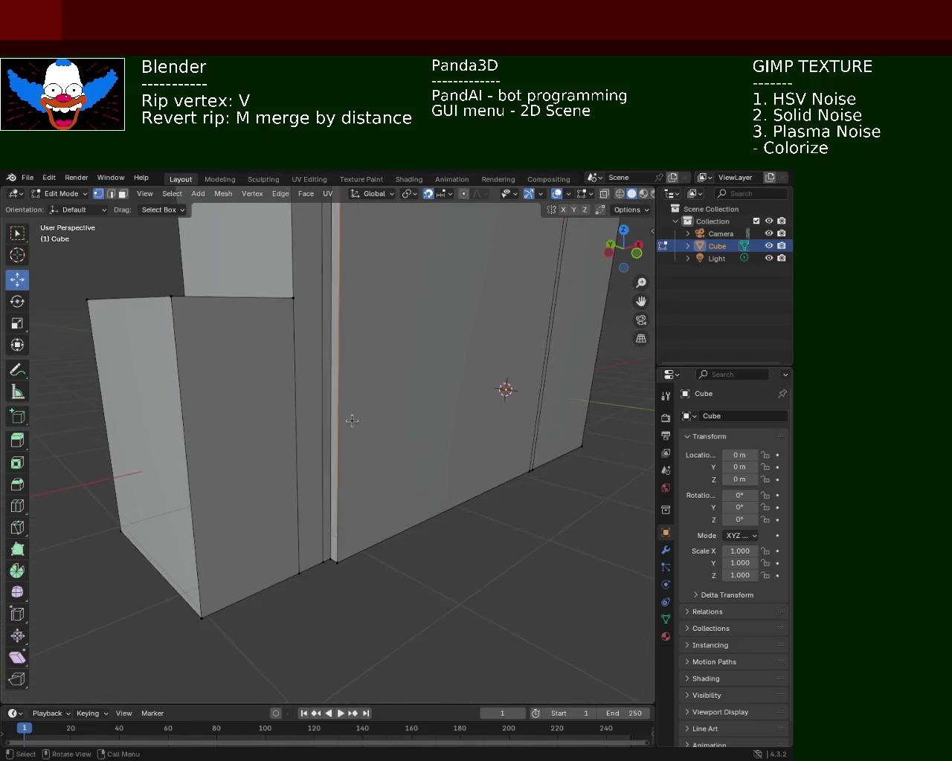
- Select the thin vertical seam strip and the top corner vertex, then view the whole cube
left_click(337, 558, "shift")
mouse_move(373, 396)
middle_mouse_down()
mouse_move(328, 482)
mouse_move(361, 430)
middle_mouse_up()
left_click(327, 482)
left_click(325, 484, "shift")
mouse_move(330, 354)
middle_mouse_down("ctrl")
mouse_move(419, 484)
mouse_move(416, 570)
middle_mouse_up("ctrl")
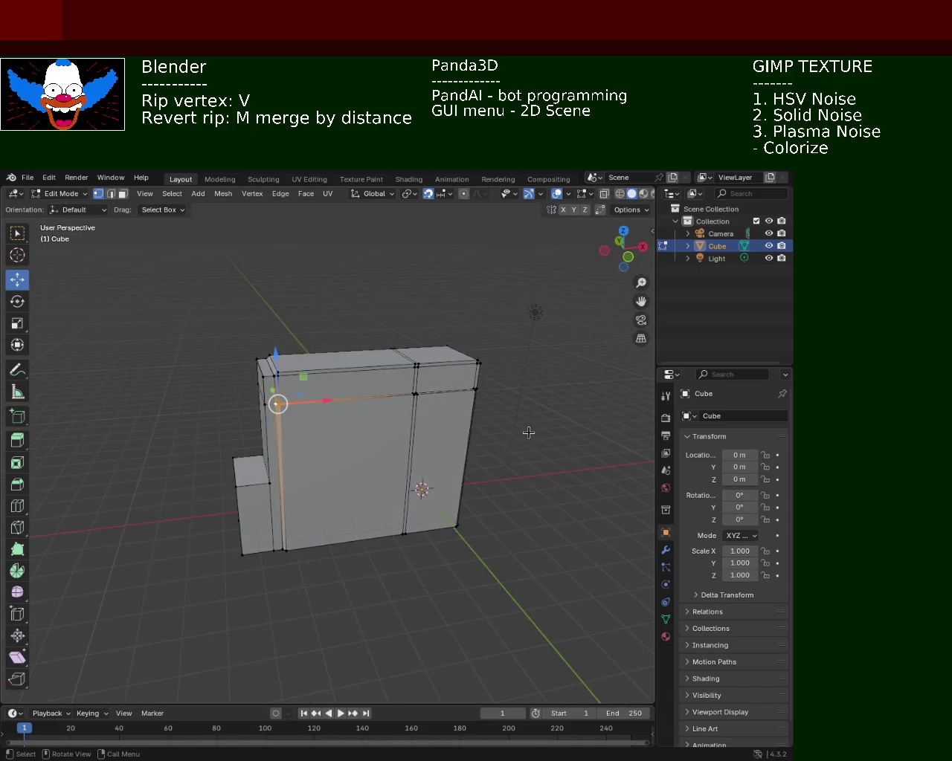
scroll(387, 394, "up", 3)
mouse_move(380, 365)
middle_mouse_down()
mouse_move(374, 425)
mouse_move(419, 436)
mouse_move(420, 461)
mouse_move(382, 454)
mouse_move(376, 417)
mouse_move(362, 475)
mouse_move(308, 487)
mouse_move(279, 476)
mouse_move(299, 523)
mouse_move(504, 478)
mouse_move(382, 528)
mouse_move(378, 489)
mouse_move(447, 470)
mouse_move(409, 438)
middle_mouse_up()
- Delete the first two faces of the small side box
left_click(403, 462)
key("x")
left_click(404, 463)
left_click(415, 422)
key("x")
left_click(415, 421)
- Delete the remaining faces of the small side box and check the result
left_click(416, 448)
key("x")
left_click(417, 448)
middle_click_drag(417, 448, 411, 449)
left_click(411, 449)
key("x")
left_click(411, 448)
key("x")
left_click(389, 496)
mouse_move(389, 496)
middle_mouse_down()
mouse_move(312, 456)
mouse_move(327, 421)
mouse_move(255, 487)
mouse_move(253, 471)
mouse_move(347, 454)
middle_mouse_up()
- Switch to vertex select mode and orbit around the box to look down on its top edge
left_click(97, 194)
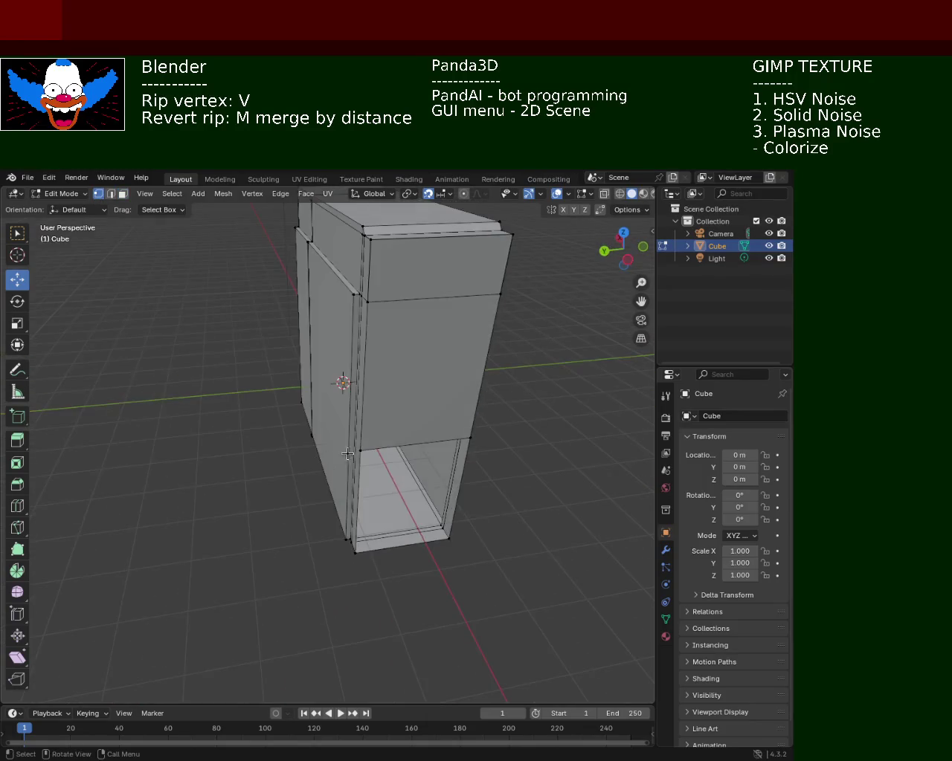
left_click(461, 438, "shift")
middle_click_drag(461, 439, 449, 498)
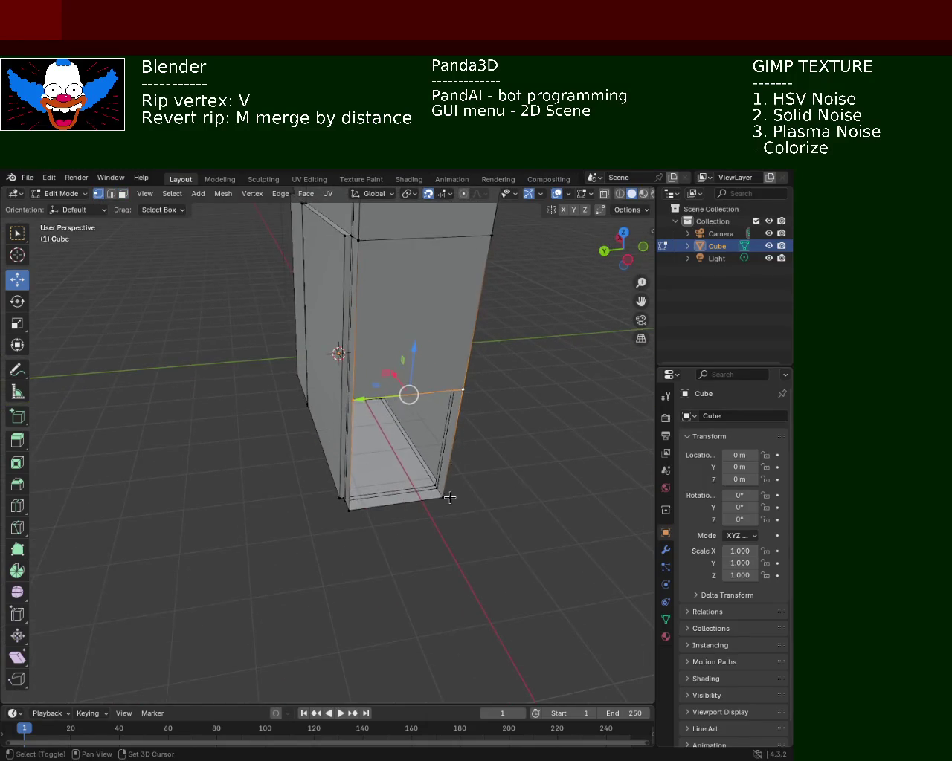
mouse_move(346, 515)
middle_mouse_down()
mouse_move(436, 433)
mouse_move(453, 486)
middle_mouse_up()
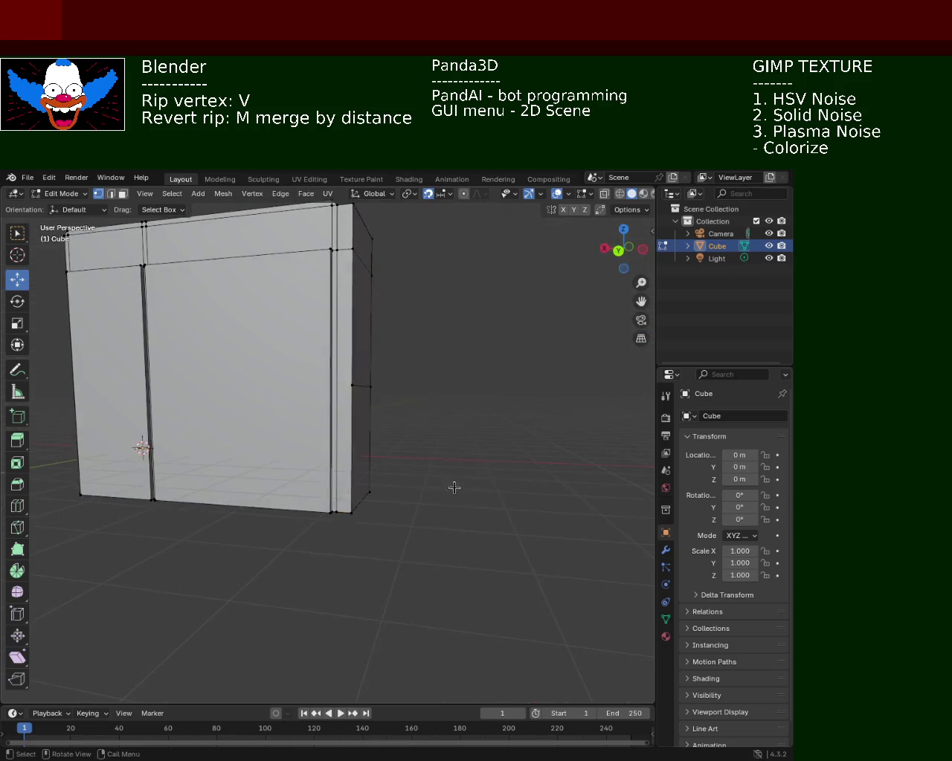
scroll(453, 486, "up", 3)
mouse_move(377, 506)
middle_mouse_down()
mouse_move(394, 494)
mouse_move(339, 456)
middle_mouse_up()
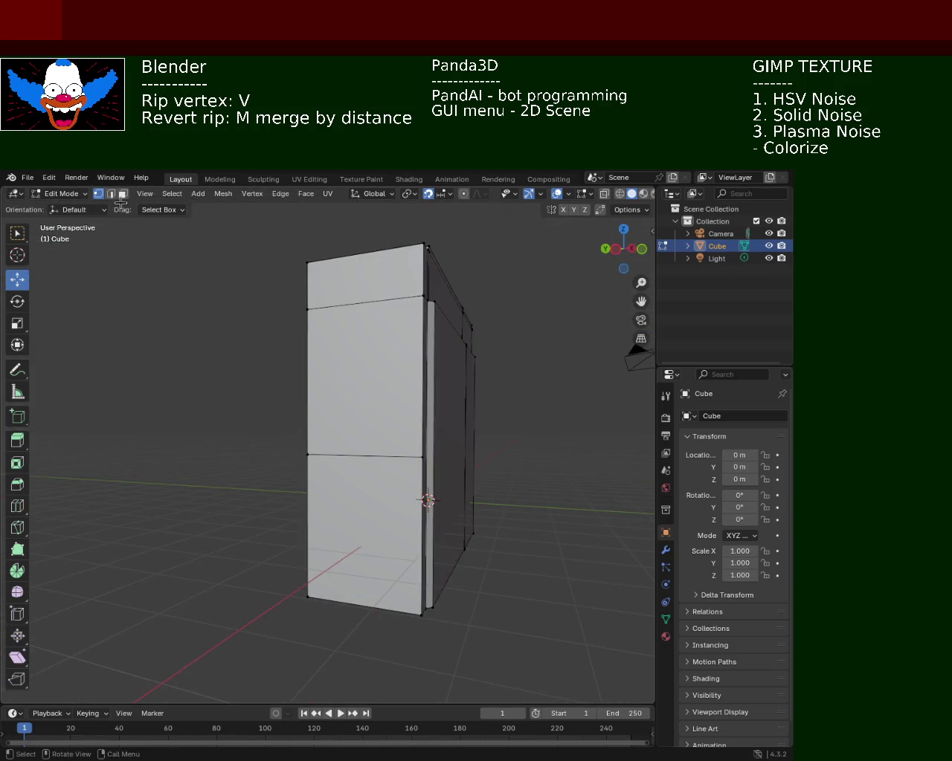
mouse_move(370, 510)
middle_mouse_down()
mouse_move(303, 518)
mouse_move(406, 498)
middle_mouse_up()
mouse_move(321, 473)
middle_mouse_down()
mouse_move(310, 440)
mouse_move(326, 359)
mouse_move(298, 328)
middle_mouse_up()
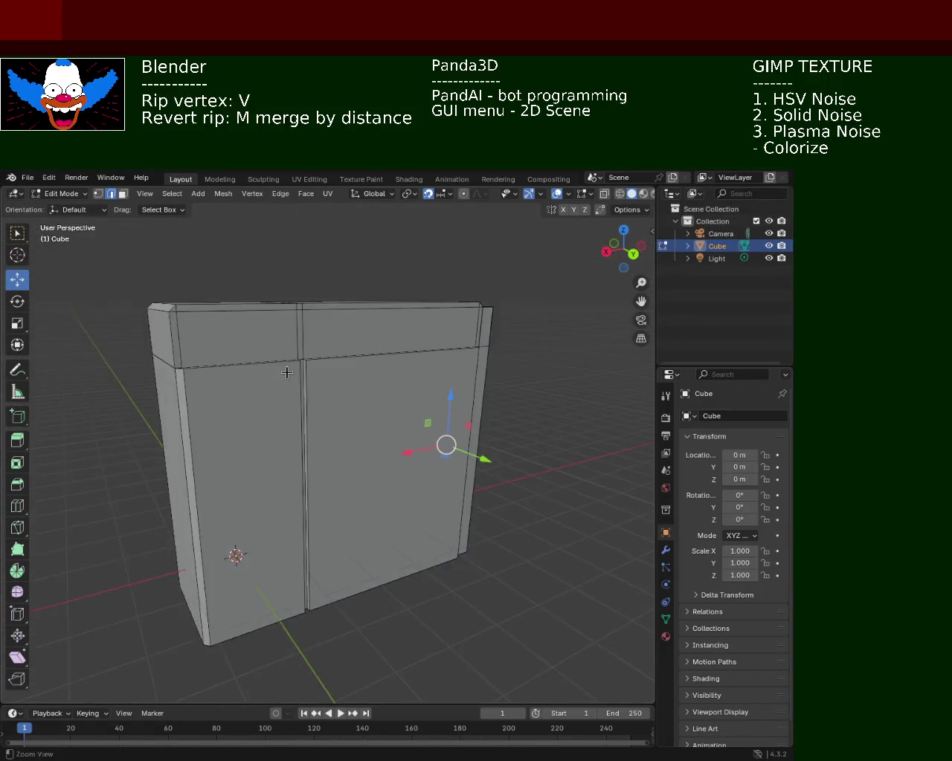
- Select the top and bottom vertices of the vertical seam edge
scroll(298, 322, "up", 5)
scroll(246, 343, "up", 1)
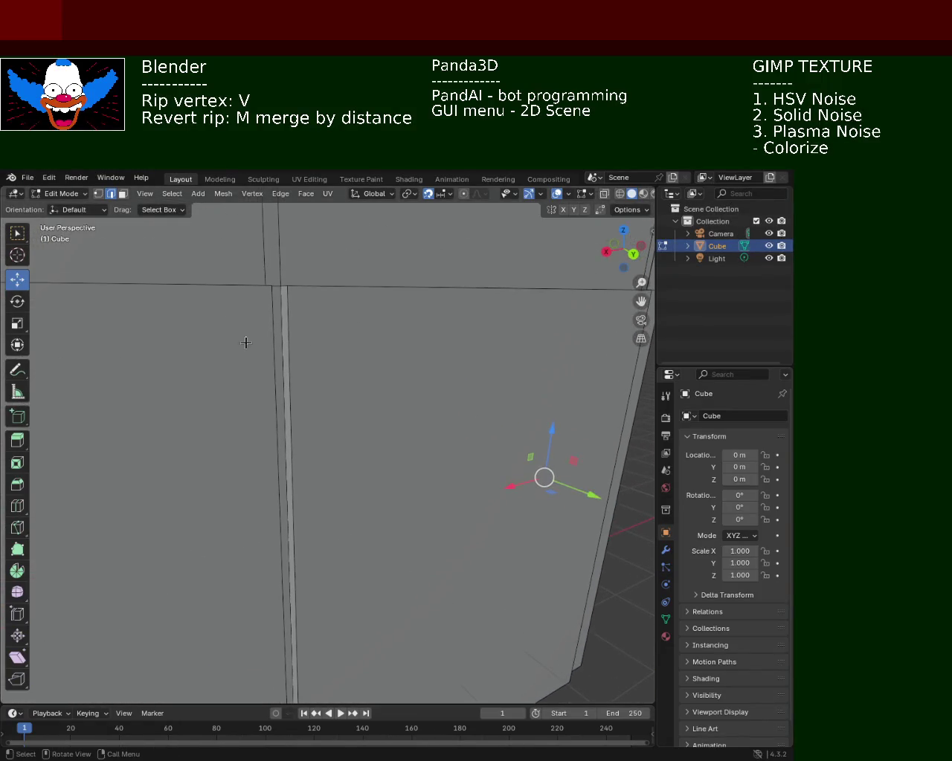
left_click(291, 290)
left_click(304, 384, "shift")
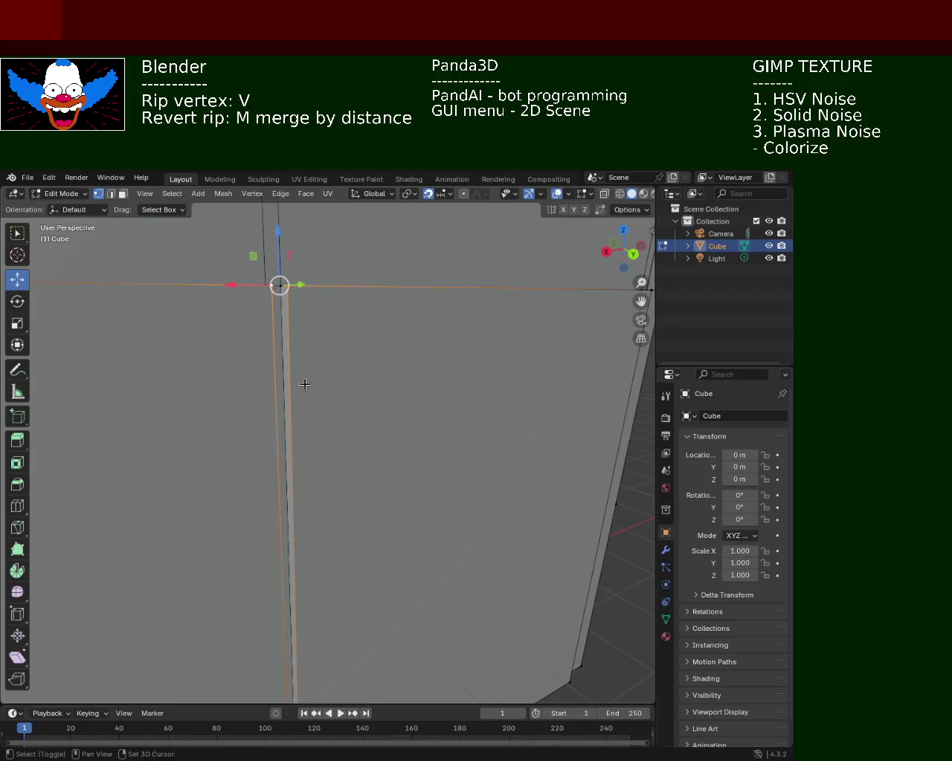
scroll(351, 497, "down", 3, "shift")
scroll(291, 590, "down", 3, "shift")
left_click(276, 655)
scroll(351, 396, "up", 3, "shift")
scroll(350, 311, "up", 3, "shift")
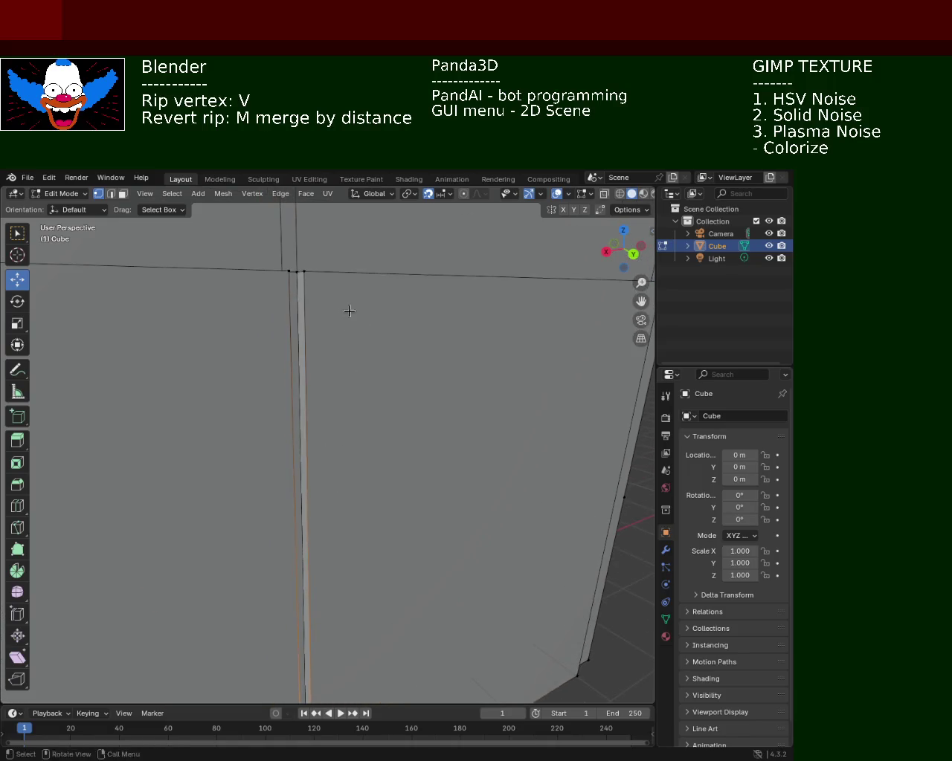
scroll(350, 311, "up", 3, "shift")
left_click(287, 336, "shift")
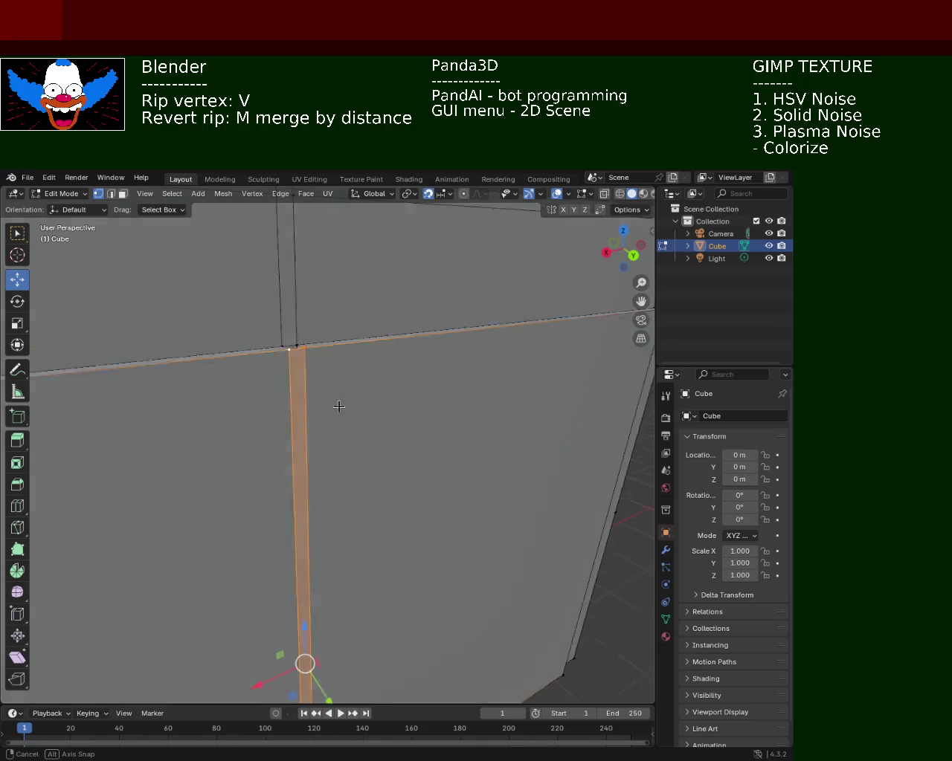
- Refine the seam vertex selection while checking the top edge's thickness from different angles
middle_click_drag(336, 404, 297, 364)
left_click(295, 361)
left_click(284, 380, "shift")
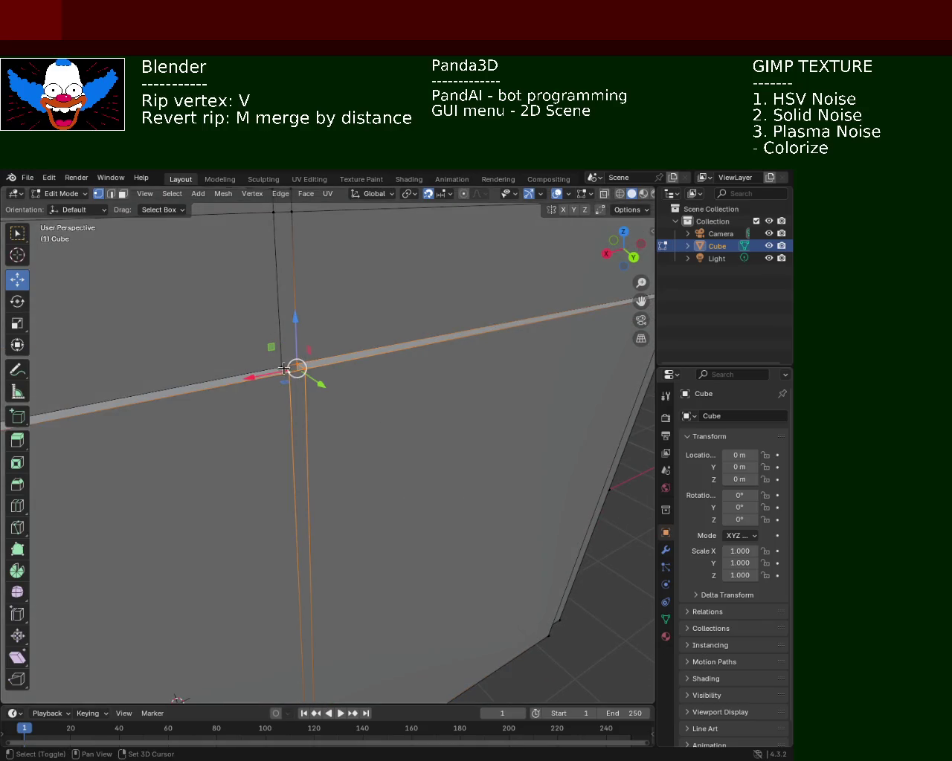
scroll(367, 381, "down", 5)
mouse_move(386, 416)
middle_mouse_down()
mouse_move(378, 402)
mouse_move(385, 422)
mouse_move(312, 404)
middle_mouse_up()
scroll(359, 367, "up", 3)
scroll(385, 422, "down", 2)
mouse_move(268, 442)
middle_mouse_down()
mouse_move(329, 376)
mouse_move(337, 574)
middle_mouse_up()
left_click(329, 367)
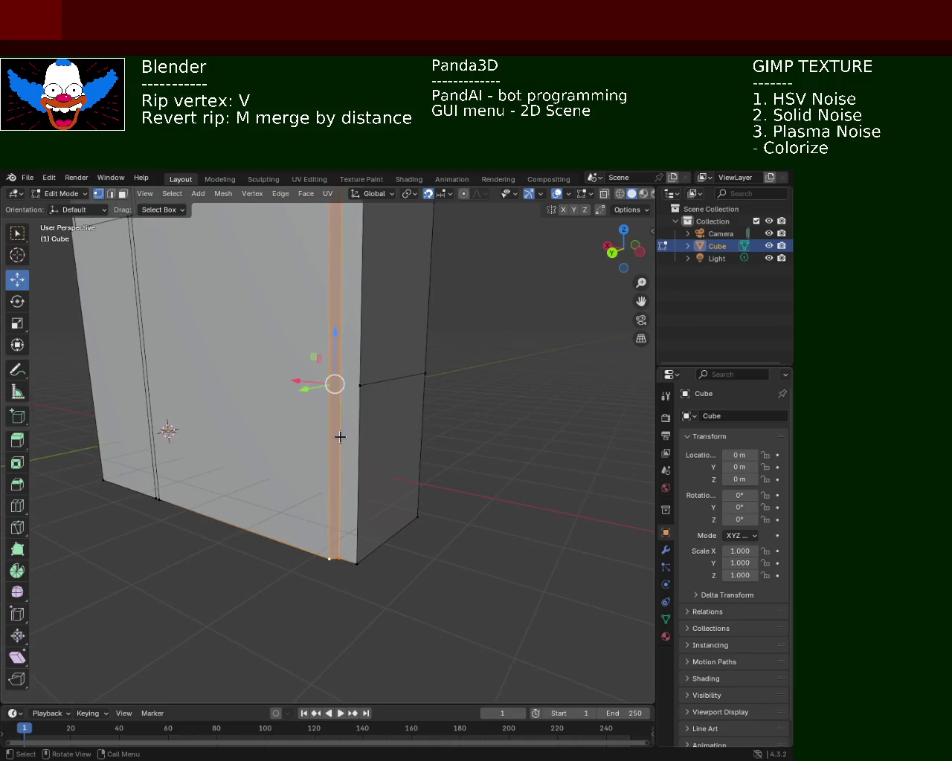
middle_click_drag(340, 436, 334, 431)
left_click(359, 422)
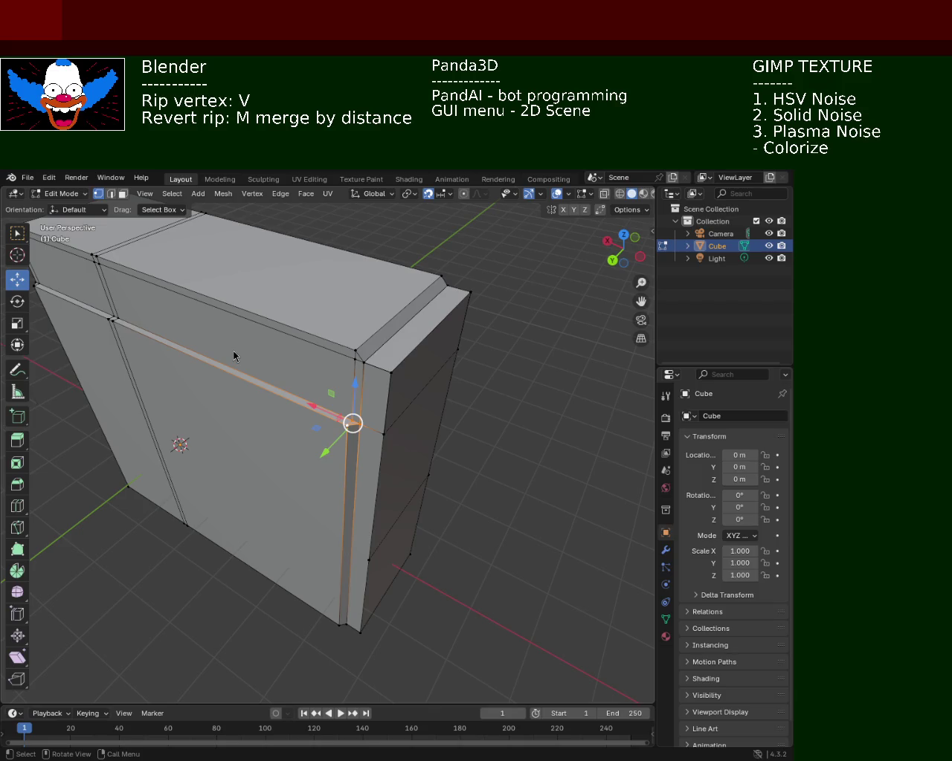
- Level the view on the cabinet's top edge and check the edge operations menu
mouse_move(512, 318)
middle_mouse_down()
mouse_move(513, 418)
mouse_move(478, 452)
mouse_move(478, 414)
mouse_move(456, 486)
mouse_move(423, 376)
mouse_move(452, 329)
mouse_move(431, 409)
mouse_move(374, 483)
mouse_move(324, 351)
mouse_move(395, 404)
mouse_move(329, 448)
mouse_move(397, 452)
mouse_move(278, 439)
mouse_move(234, 446)
mouse_move(236, 372)
mouse_move(219, 448)
mouse_move(265, 416)
mouse_move(364, 397)
mouse_move(374, 416)
mouse_move(468, 392)
mouse_move(372, 416)
mouse_move(315, 409)
middle_mouse_up()
scroll(346, 404, "up", 2)
scroll(365, 468, "up", 2)
scroll(342, 477, "up", 2)
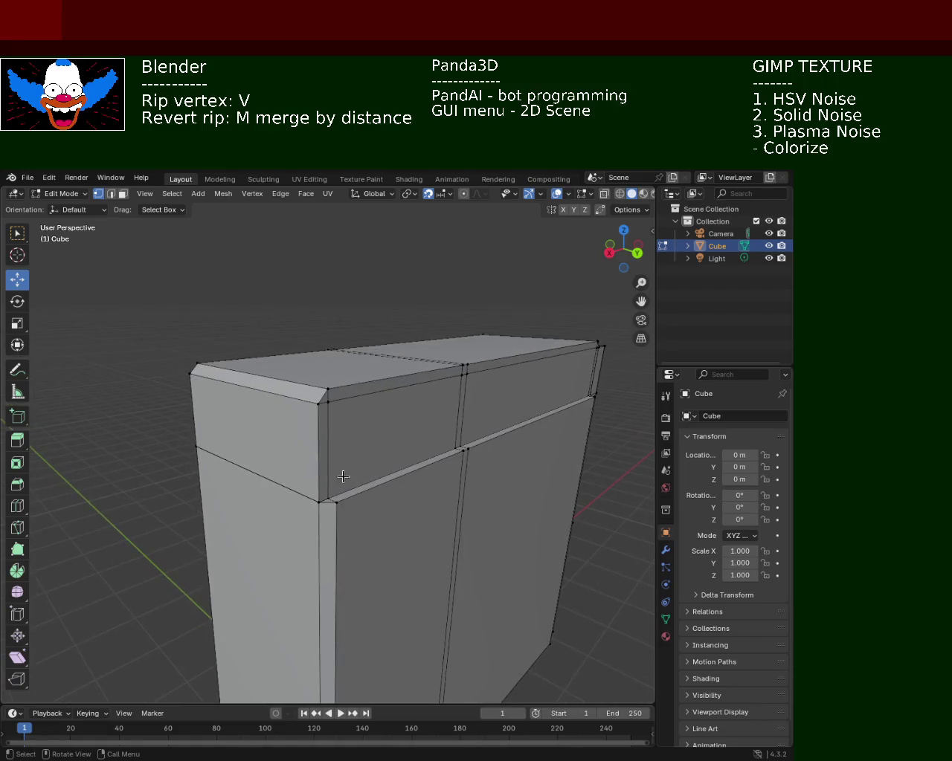
key("ctrl+e")
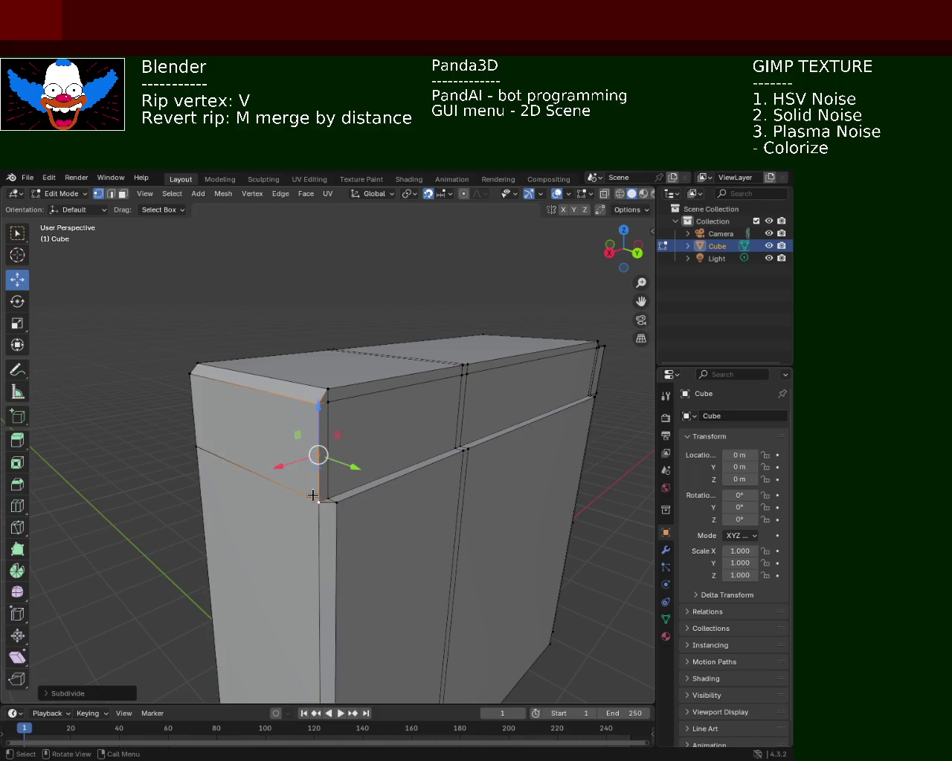
- Subdivide the left corner edge of the top trim band and the seam edge
left_click(341, 423)
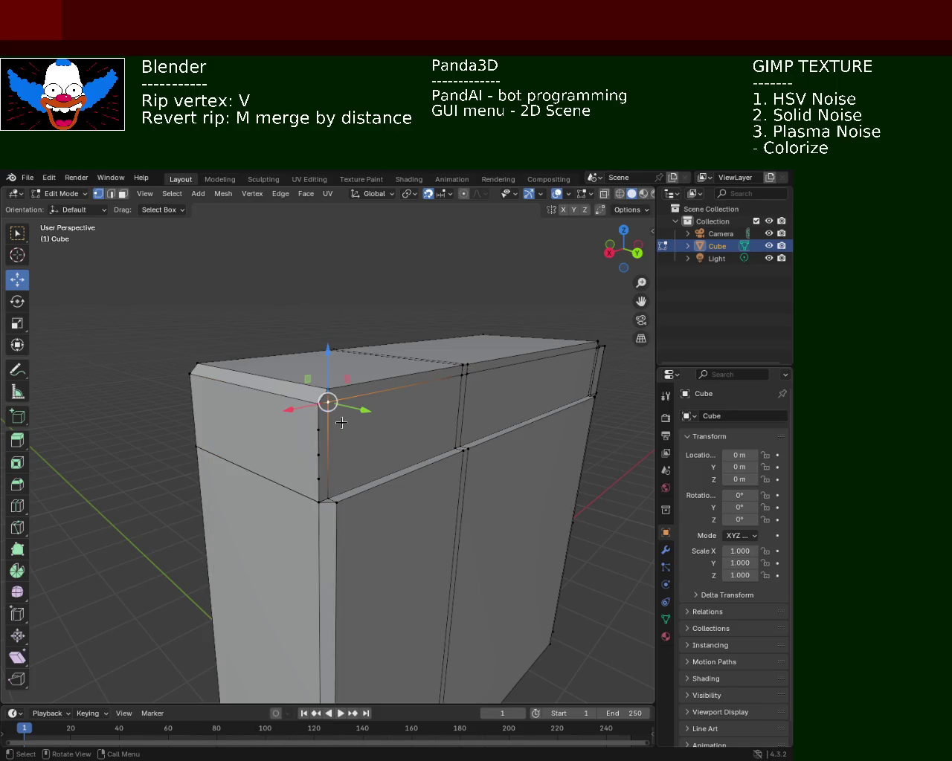
right_click(316, 481)
left_click(316, 482)
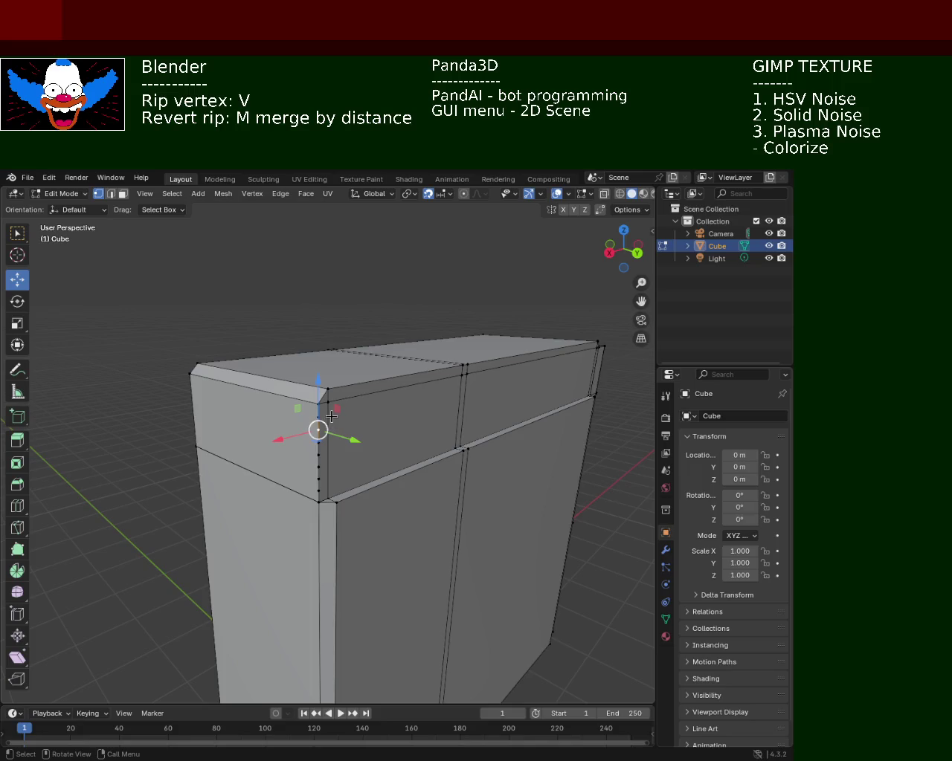
right_click(335, 493)
left_click(335, 492)
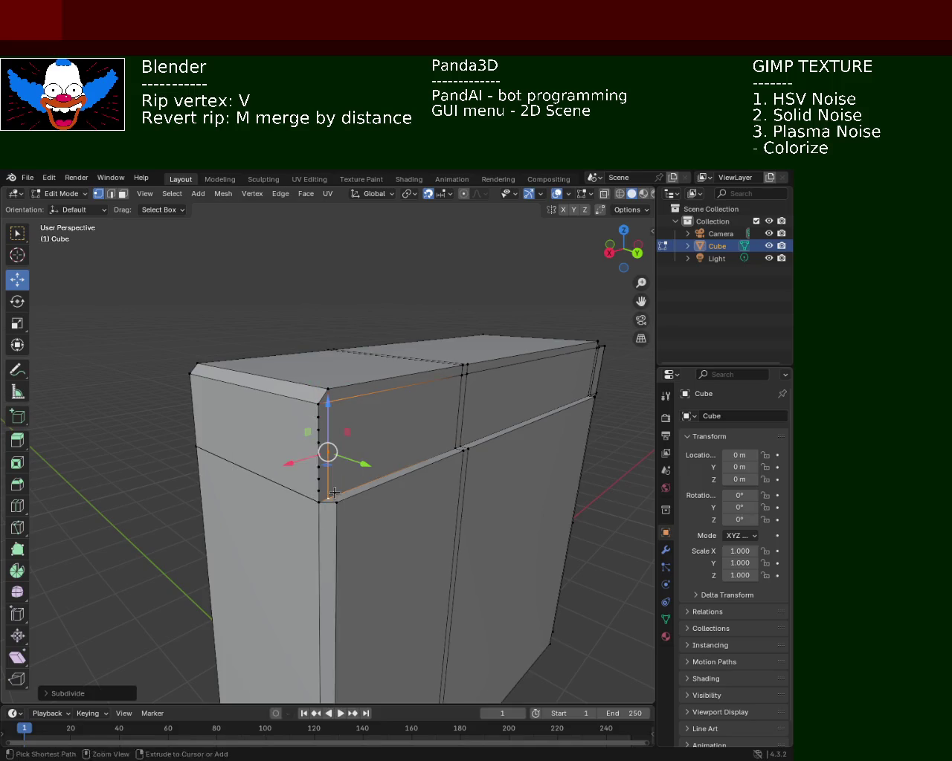
left_click(454, 443)
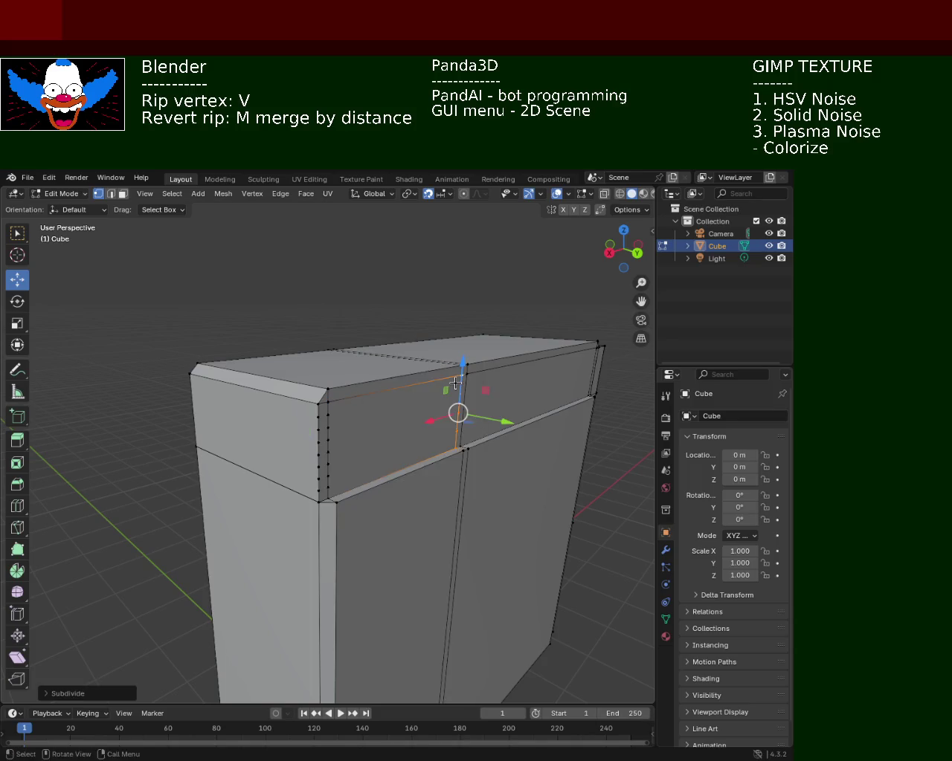
left_click(466, 377)
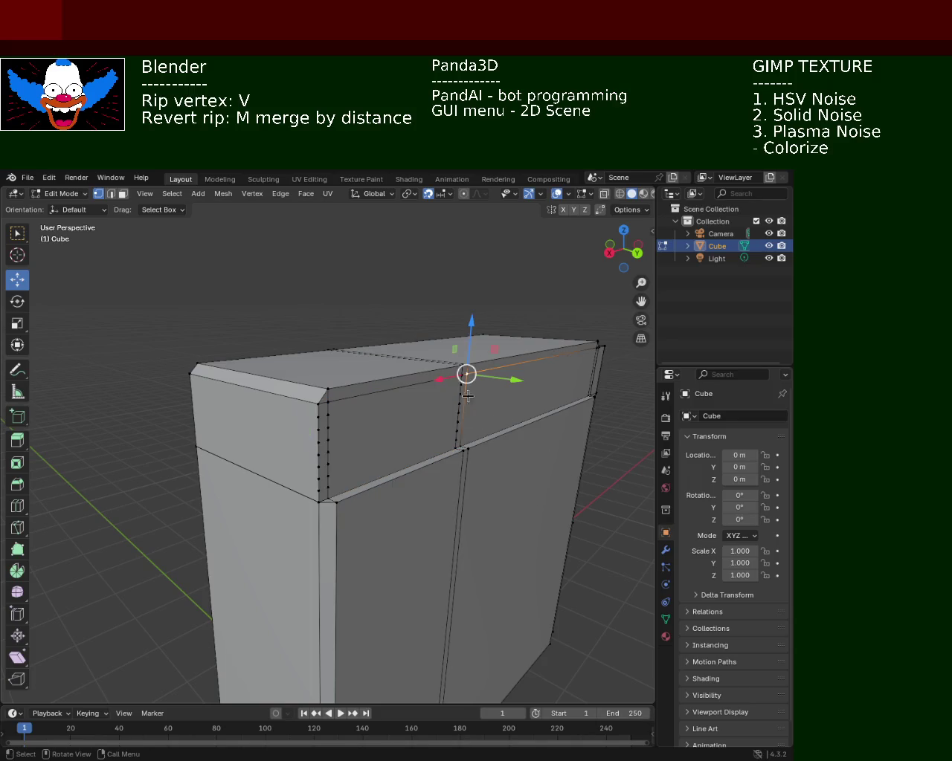
right_click(488, 446)
left_click(488, 446)
- Subdivide the vertical edge at the cabinet's right corner
scroll(423, 406, "up", 3)
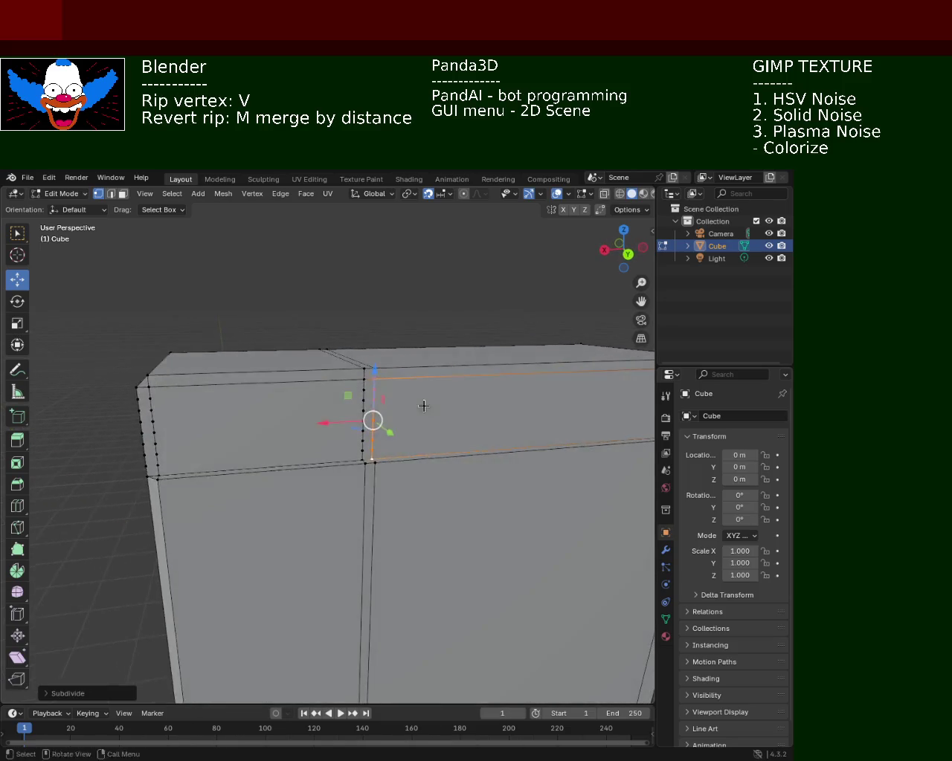
middle_click_drag(423, 406, 311, 416, "shift")
left_click(387, 381)
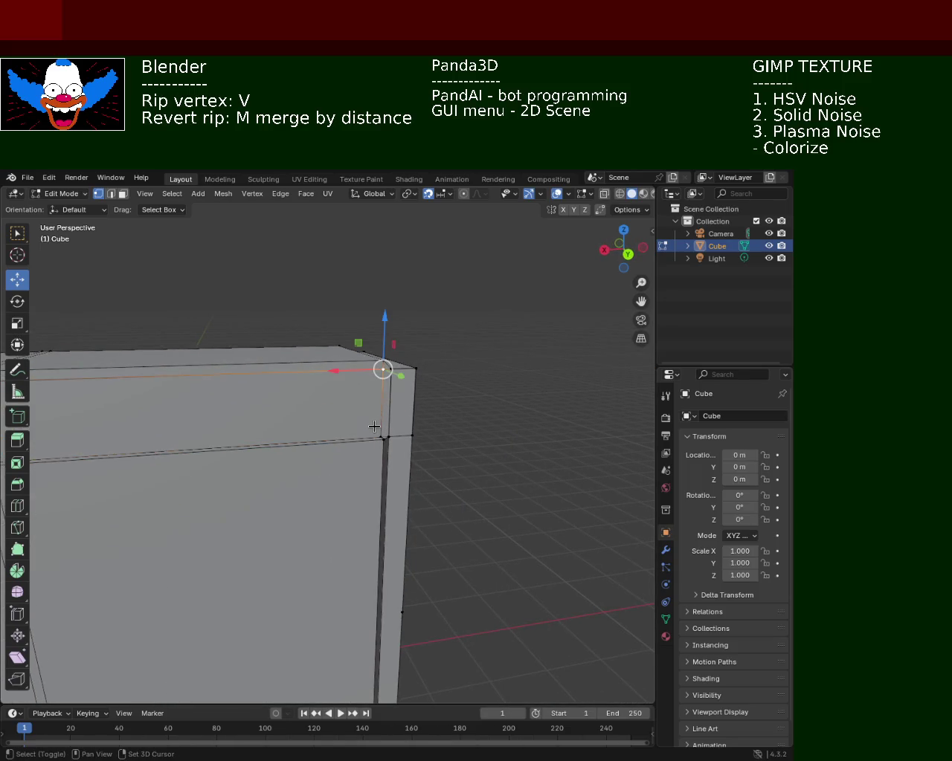
left_click(383, 438, "shift")
key("ctrl+e")
left_click(374, 426)
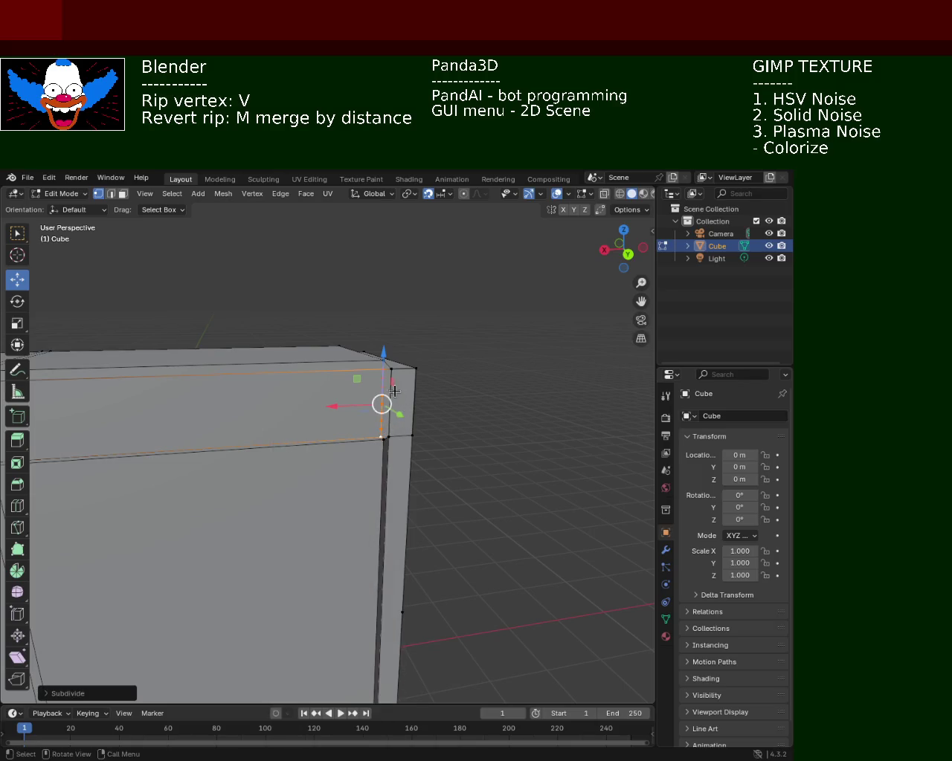
- Subdivide the next two corner edges, then pick a vertex on the ledge strip
left_click(394, 391)
left_click(395, 434, "shift")
key("ctrl+e")
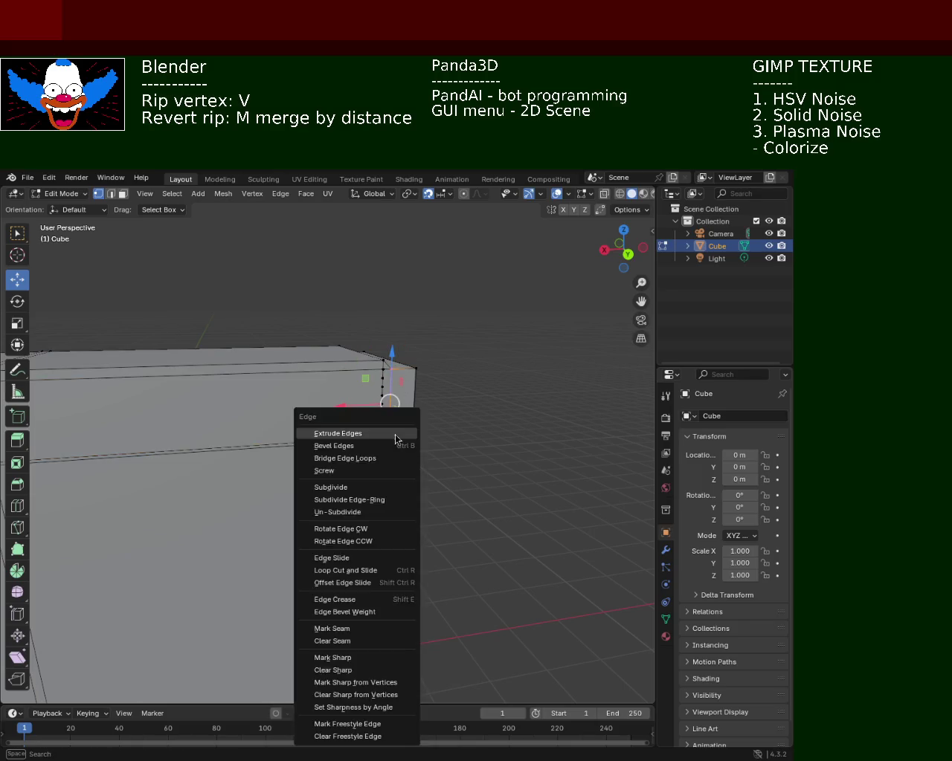
left_click(393, 432)
left_click(415, 376)
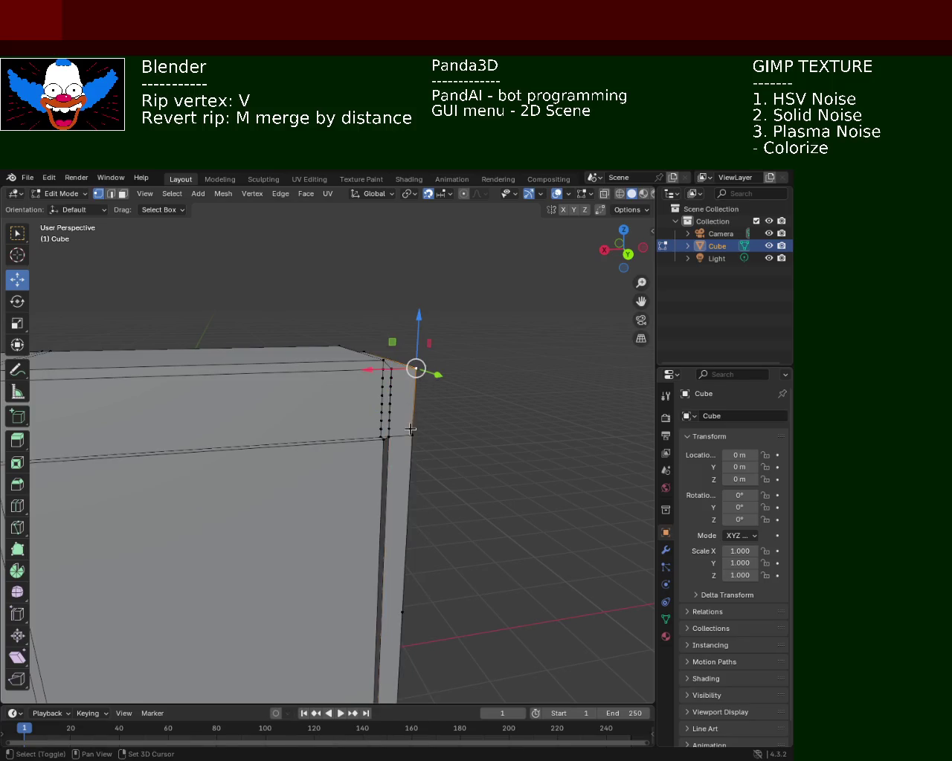
key("ctrl+e")
left_click(410, 431)
mouse_move(410, 431)
middle_mouse_down()
mouse_move(516, 362)
mouse_move(282, 371)
middle_mouse_up()
left_click(234, 411)
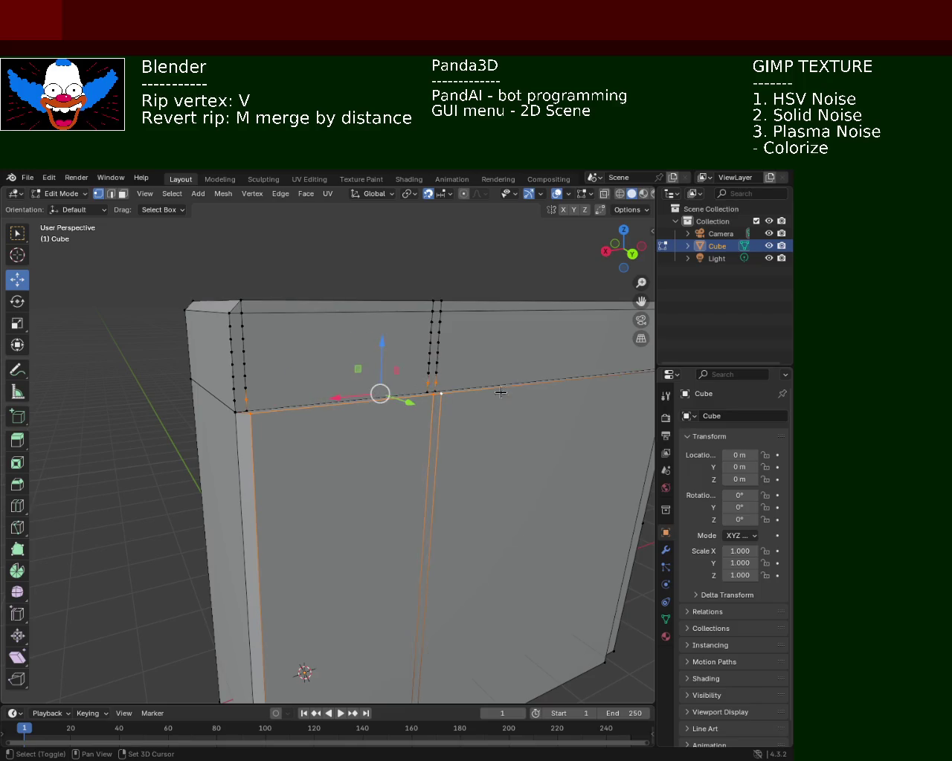
- Zoom in on the right corner, grow the selection across the ledge strip, and add its corner vertices
middle_click_drag(501, 393, 404, 429, "shift")
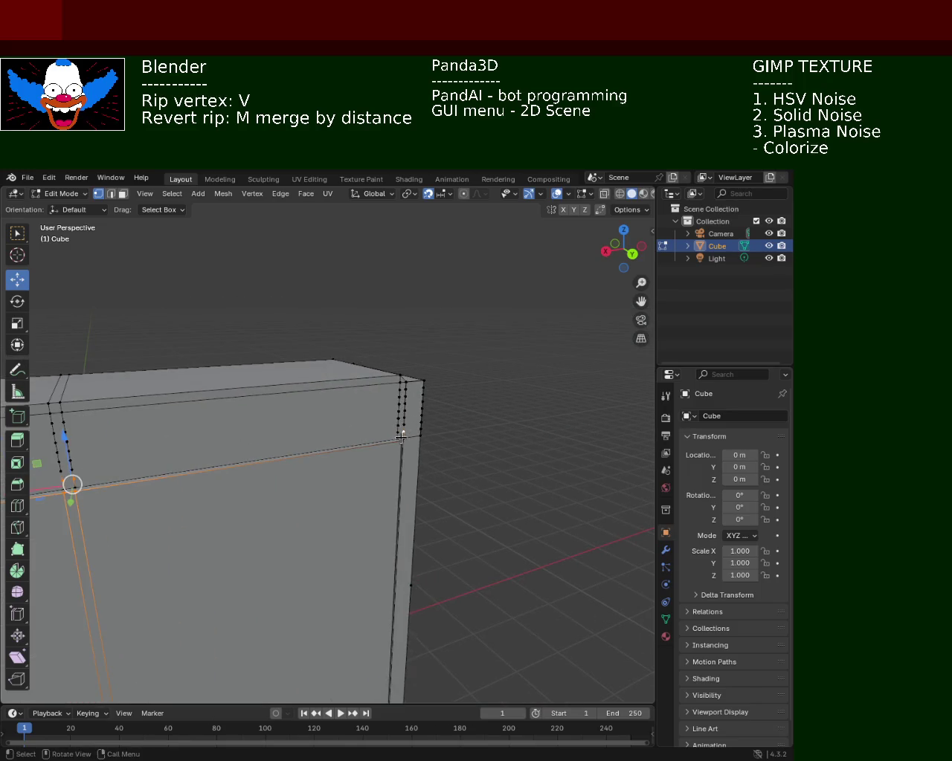
scroll(429, 365, "up", 3)
scroll(463, 397, "up", 2)
scroll(480, 418, "up", 2)
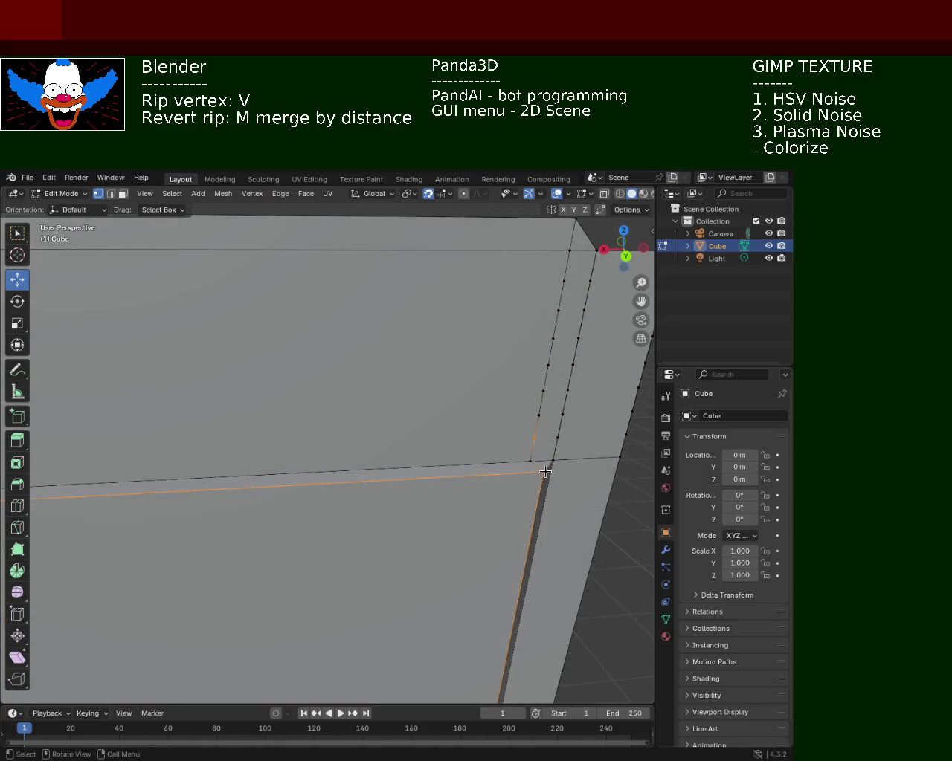
key("ctrl+z")
mouse_move(490, 425)
middle_mouse_down()
mouse_move(393, 404)
mouse_move(372, 446)
mouse_move(427, 560)
middle_mouse_up()
left_click(427, 559)
left_click(397, 553, "shift")
mouse_move(276, 503)
middle_mouse_down("ctrl")
mouse_move(340, 496)
mouse_move(314, 523)
mouse_move(446, 429)
mouse_move(446, 366)
mouse_move(325, 403)
mouse_move(369, 408)
mouse_move(369, 458)
mouse_move(318, 472)
mouse_move(389, 455)
mouse_move(346, 479)
mouse_move(387, 513)
middle_mouse_up("ctrl")
- Delete the ledge strip face at the seam in face select mode
left_click(325, 540)
left_click(127, 197)
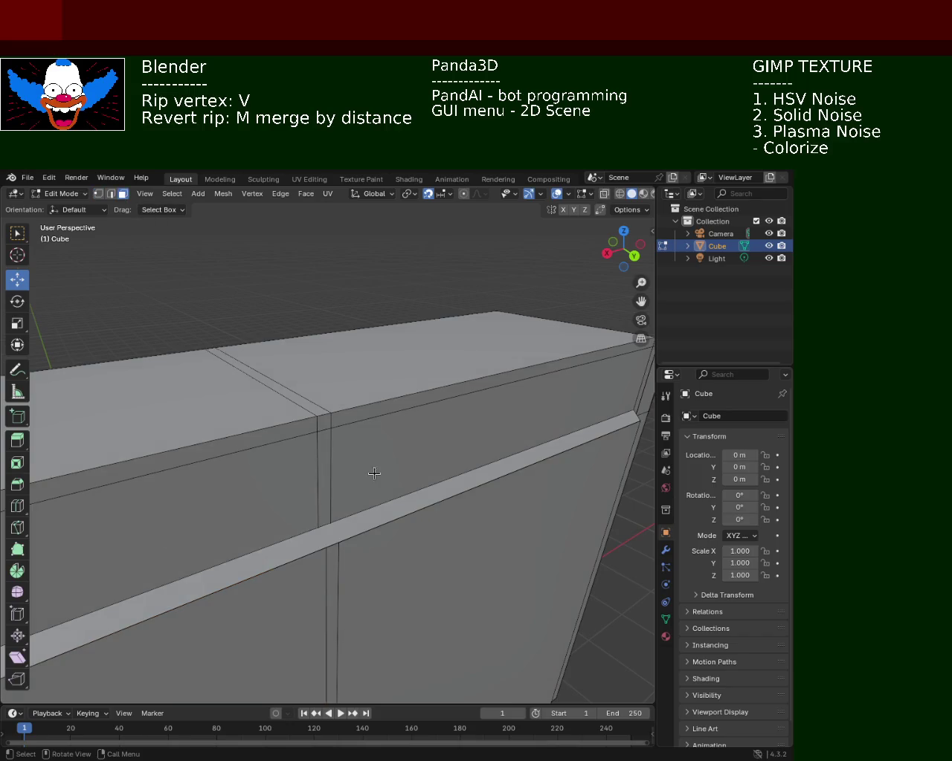
left_click(397, 506)
key("x")
left_click(403, 515)
mouse_move(348, 530)
middle_mouse_down()
mouse_move(329, 520)
mouse_move(308, 456)
mouse_move(314, 446)
middle_mouse_up()
left_click(322, 449)
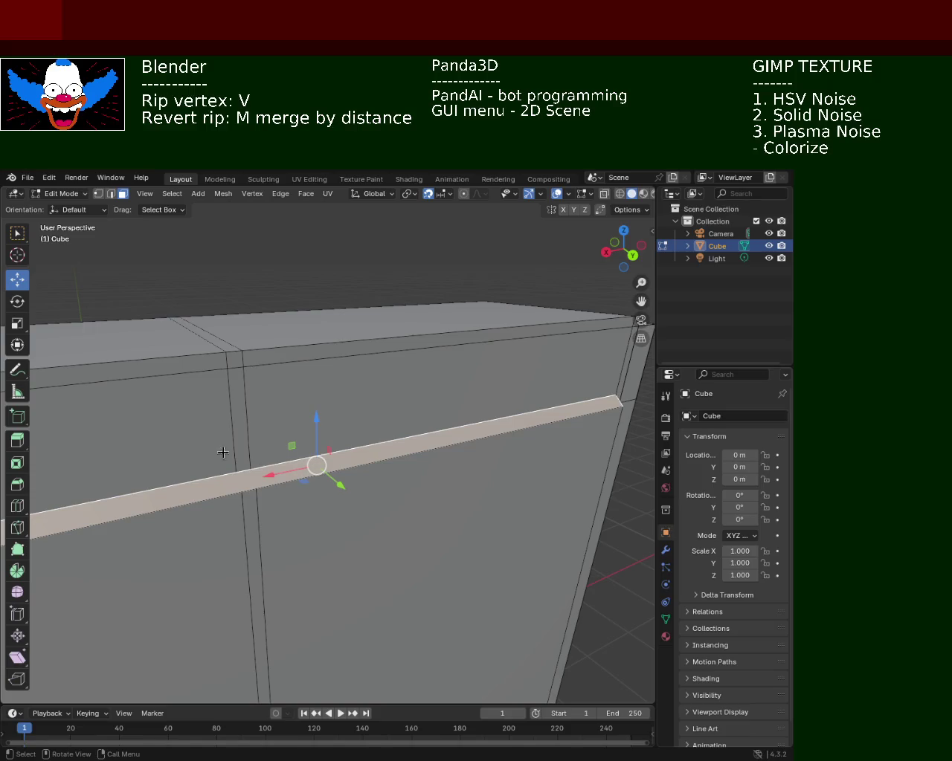
- In vertex mode, select the edge loops along the ledge strip band
left_click(99, 194)
left_click(308, 437, "ctrl")
left_click(313, 446, "alt")
left_click(315, 449, "alt+shift")
left_click(314, 451, "alt")
mouse_move(285, 492)
middle_mouse_down()
mouse_move(400, 457)
mouse_move(461, 453)
mouse_move(270, 495)
mouse_move(242, 485)
mouse_move(431, 478)
mouse_move(274, 469)
mouse_move(286, 465)
mouse_move(233, 389)
mouse_move(241, 412)
middle_mouse_up()
- Select the corner vertices around the gap, forming a quad and then a triangle
left_click(166, 367)
left_click(146, 372)
left_click(145, 445, "shift")
left_click(89, 449, "shift")
mouse_move(159, 389)
middle_mouse_down()
mouse_move(237, 409)
mouse_move(361, 384)
mouse_move(348, 401)
mouse_move(416, 409)
mouse_move(385, 414)
mouse_move(389, 439)
middle_mouse_up()
left_click(152, 425)
left_click(90, 512, "shift")
left_click(196, 511, "shift")
- Select the left vertex where the strip crosses the seam, then zoom out to the whole cabinet
scroll(288, 462, "down", 5)
middle_click_drag(288, 462, 337, 429)
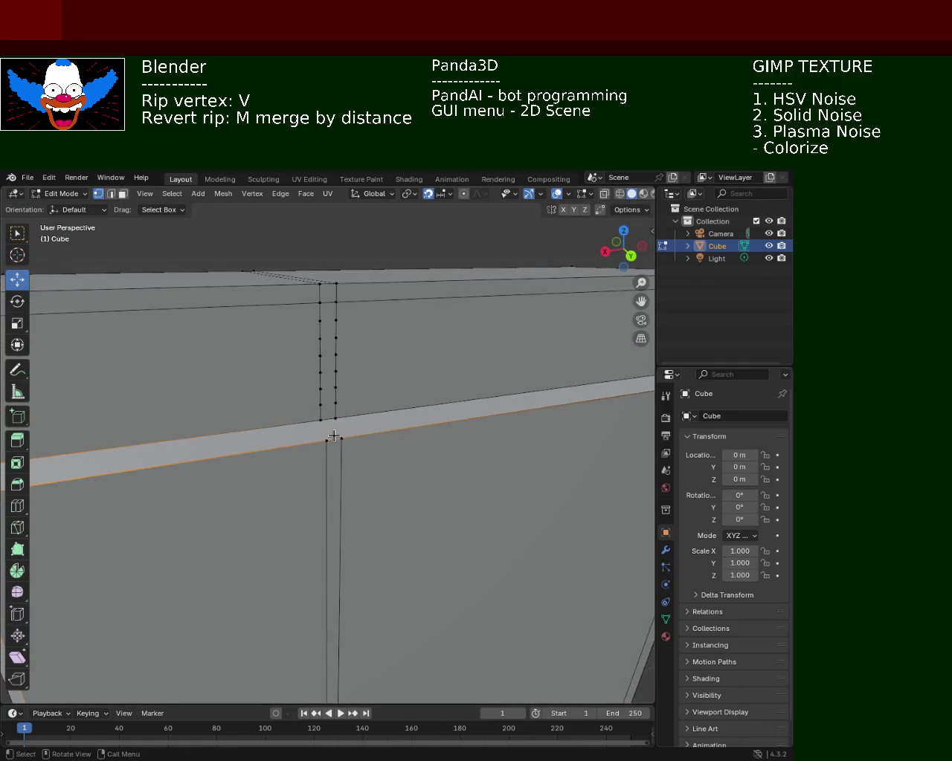
left_click(337, 430)
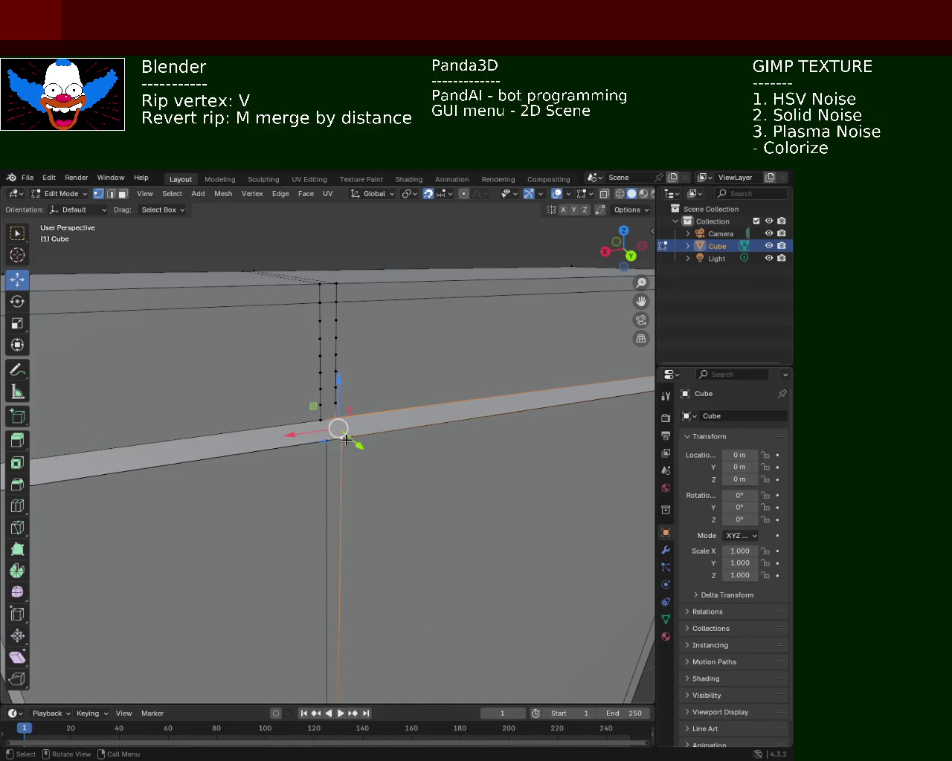
left_click(320, 439)
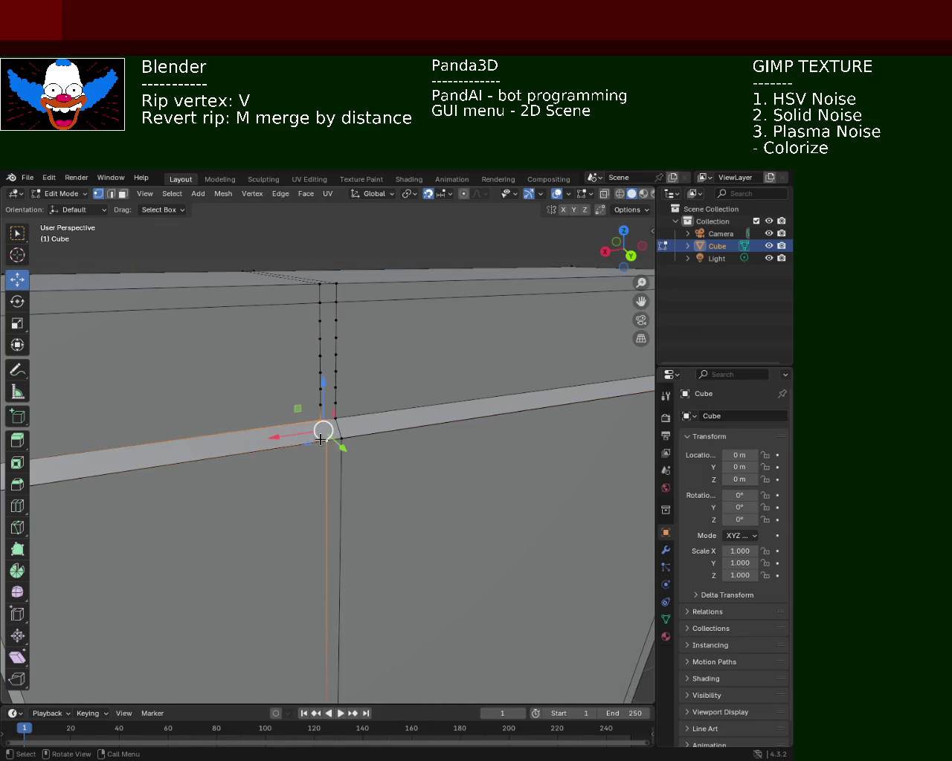
scroll(325, 440, "down", 5)
mouse_move(357, 417)
middle_mouse_down()
mouse_move(457, 478)
mouse_move(400, 507)
mouse_move(321, 497)
mouse_move(343, 512)
middle_mouse_up()
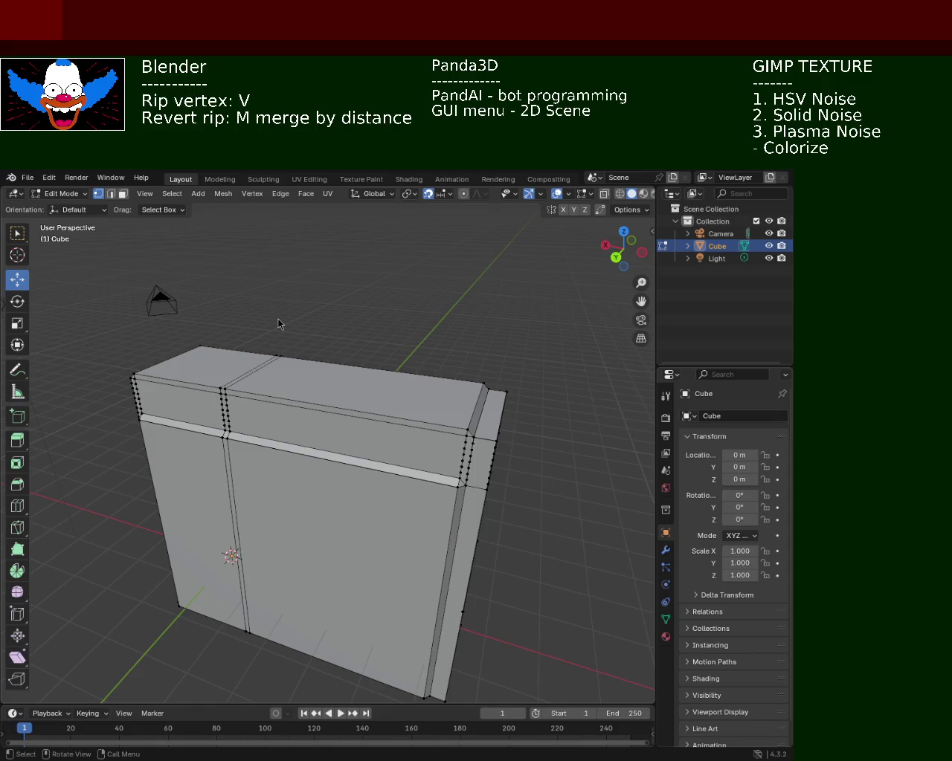
mouse_move(279, 469)
middle_mouse_down()
mouse_move(317, 401)
mouse_move(394, 462)
mouse_move(417, 446)
mouse_move(468, 440)
mouse_move(337, 461)
mouse_move(320, 475)
mouse_move(379, 469)
mouse_move(248, 487)
mouse_move(161, 519)
mouse_move(144, 501)
mouse_move(250, 503)
mouse_move(225, 497)
mouse_move(286, 472)
mouse_move(316, 501)
mouse_move(327, 459)
mouse_move(268, 450)
mouse_move(297, 449)
middle_mouse_up()
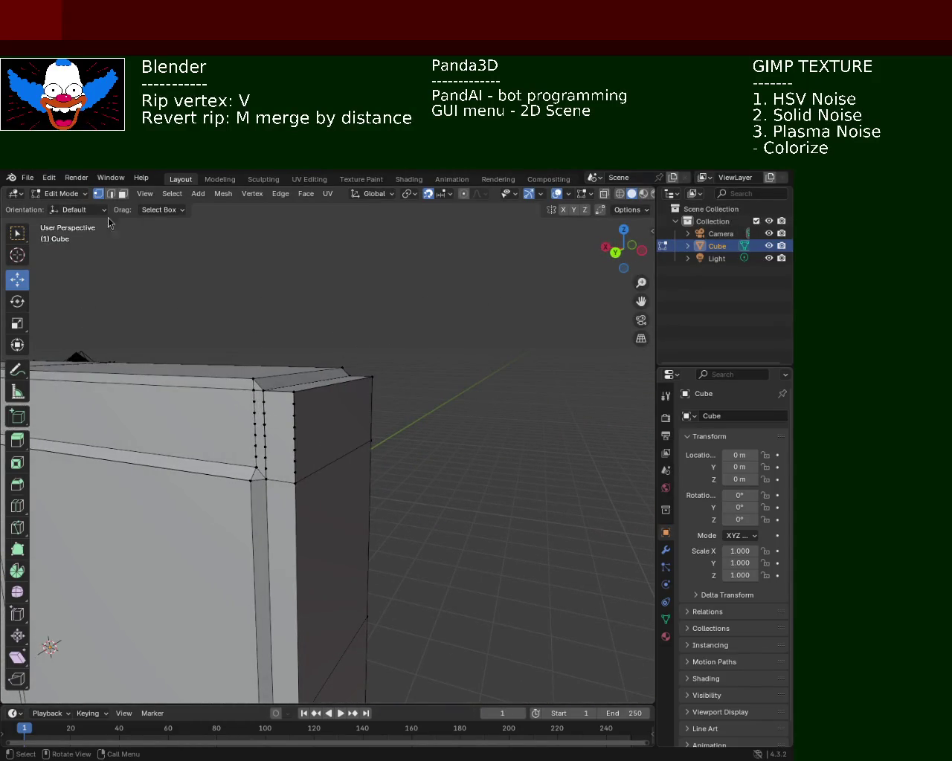
left_click(335, 421)
- Slide the selected end side face sideways along the X axis and exit Edit Mode
mouse_move(338, 483)
middle_mouse_down()
mouse_move(378, 404)
mouse_move(377, 562)
mouse_move(345, 459)
middle_mouse_up()
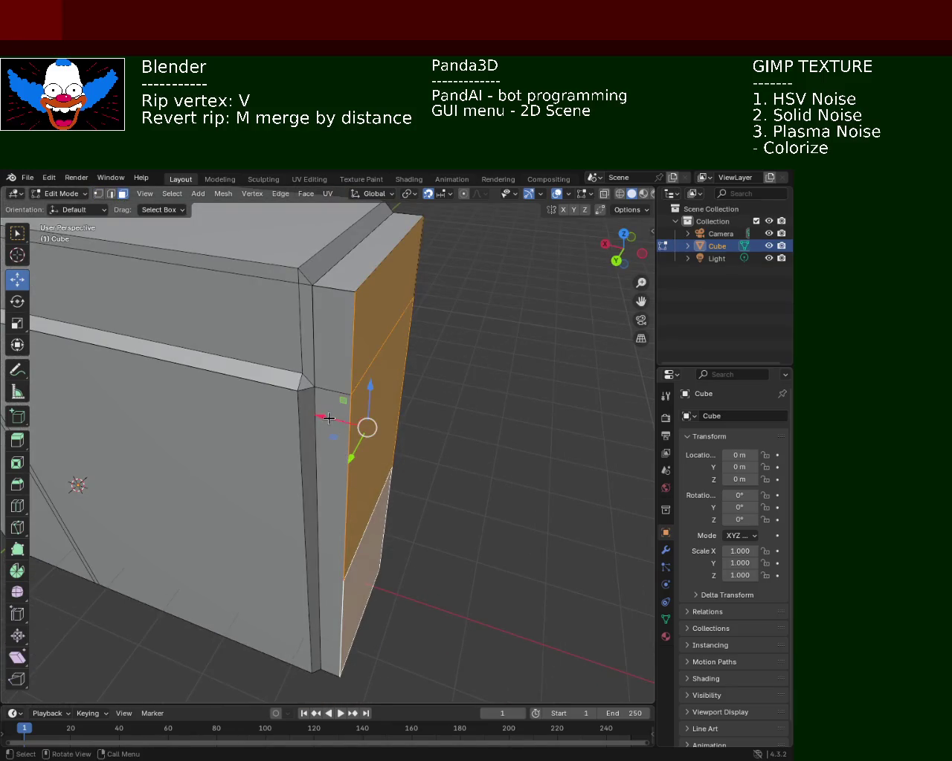
left_click_drag(329, 418, 309, 428)
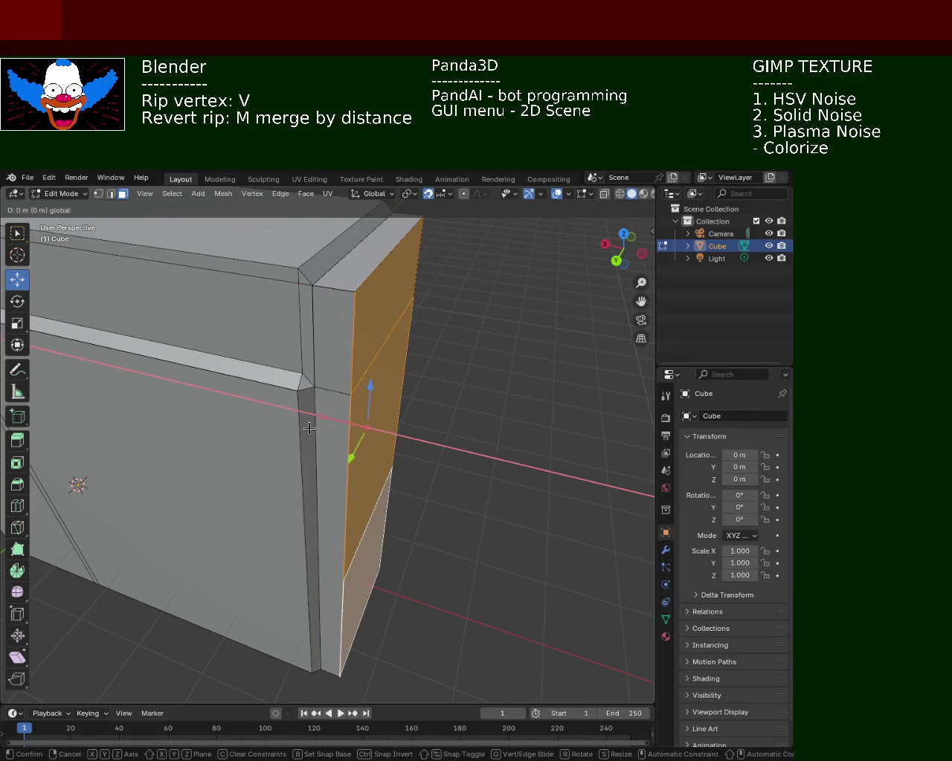
mouse_move(357, 426)
middle_mouse_down()
mouse_move(421, 399)
mouse_move(414, 319)
mouse_move(332, 415)
mouse_move(377, 501)
mouse_move(506, 362)
mouse_move(416, 371)
mouse_move(414, 401)
mouse_move(309, 378)
mouse_move(336, 385)
middle_mouse_up()
key("Tab")
key("Tab")
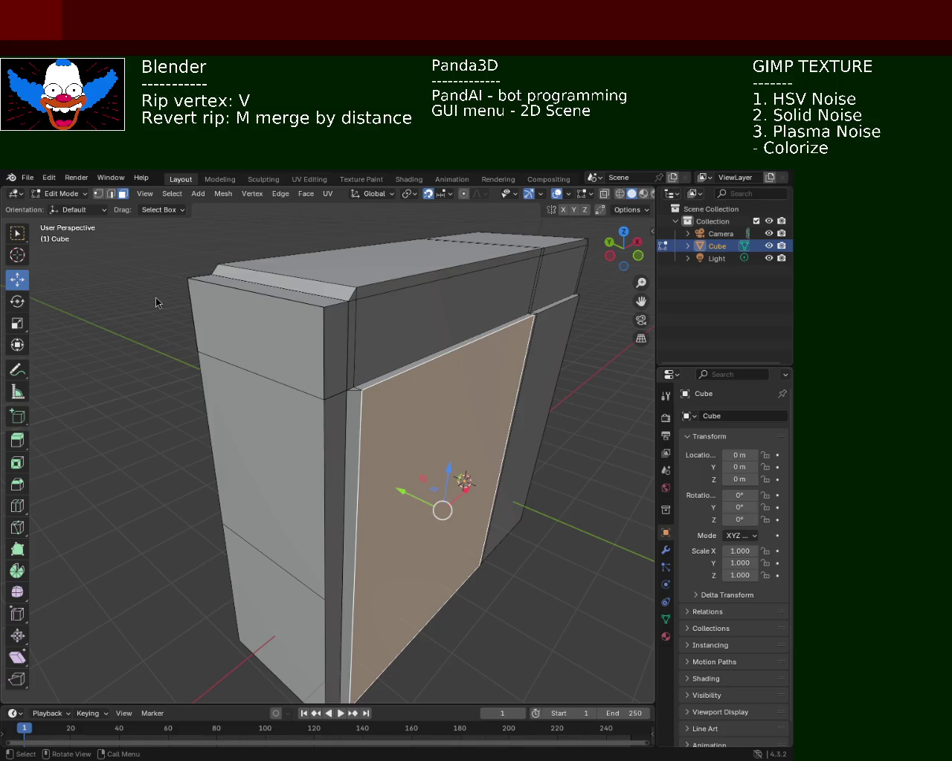
mouse_move(473, 339)
middle_mouse_down()
mouse_move(516, 358)
mouse_move(456, 376)
mouse_move(481, 408)
mouse_move(436, 393)
mouse_move(205, 394)
mouse_move(278, 416)
mouse_move(259, 391)
mouse_move(328, 345)
mouse_move(84, 177)
middle_mouse_up()
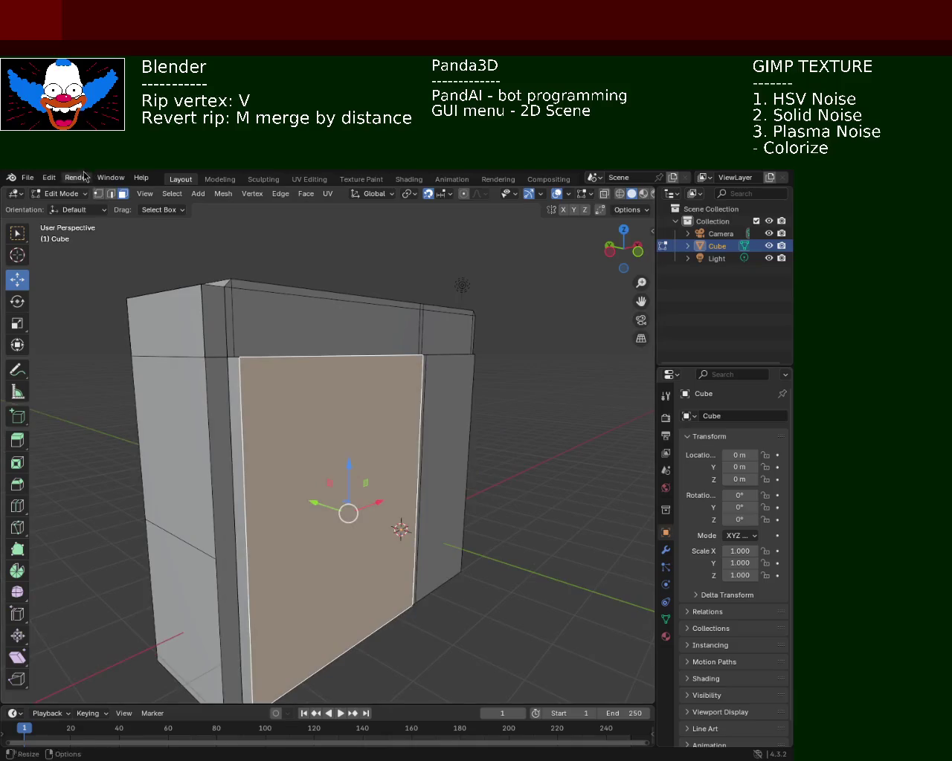
- Switch to Vertex select mode and close in on the cabinet's top corner
left_click(104, 196)
middle_click_drag(148, 323, 367, 357)
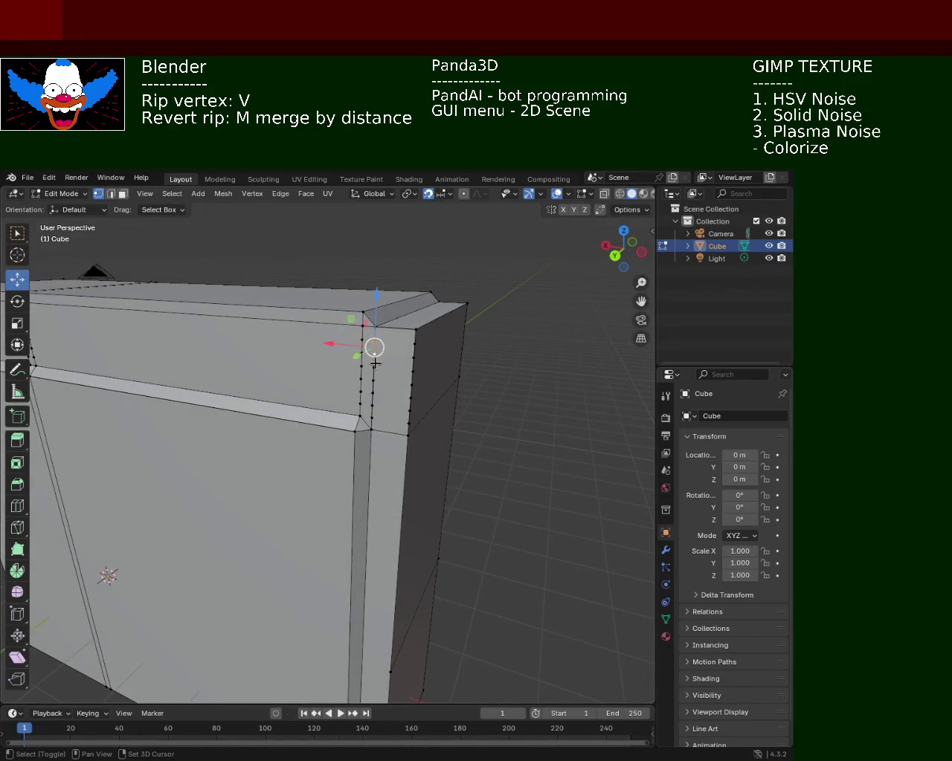
- Dissolve the stray vertices on the first corner edge, including a brush-selected group
left_click(371, 421, "shift")
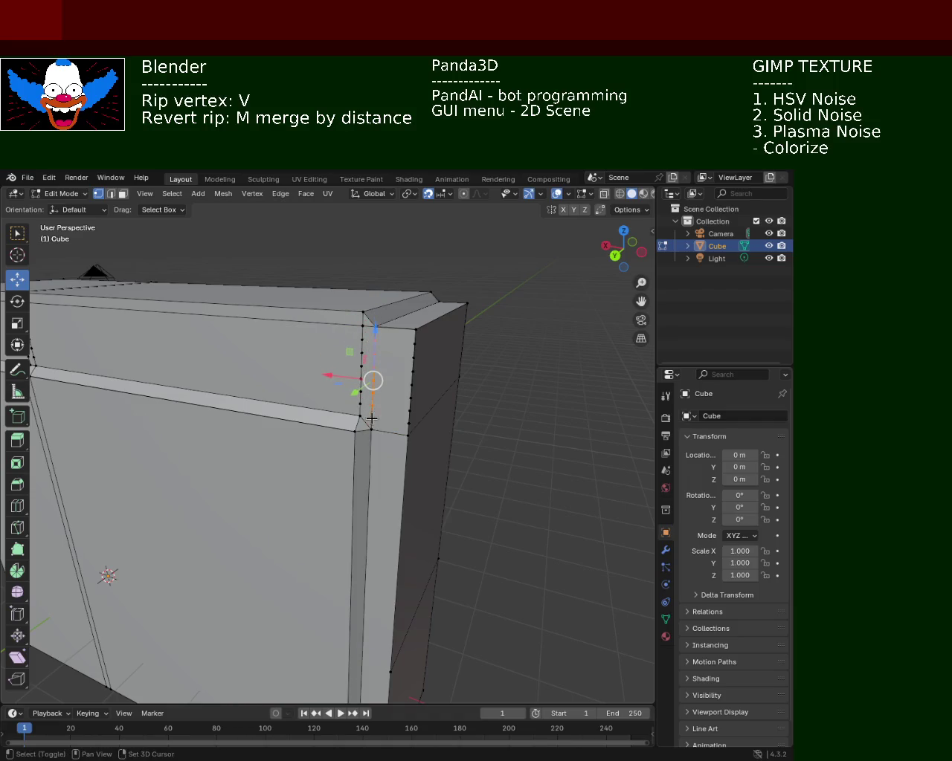
key("x")
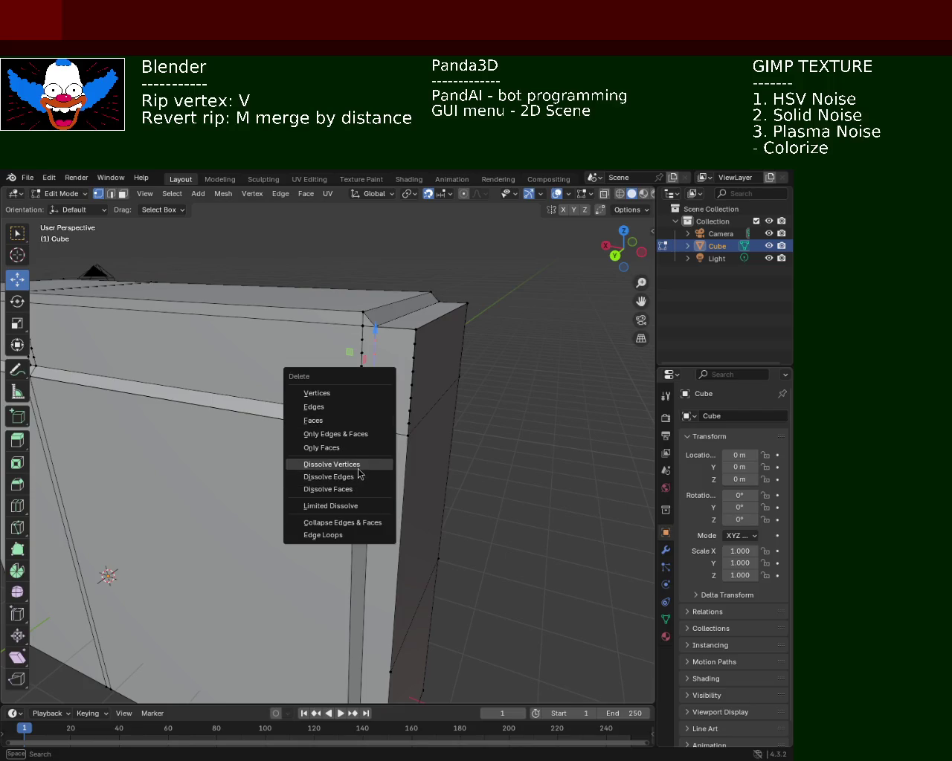
left_click(349, 461)
left_click(360, 403, "shift")
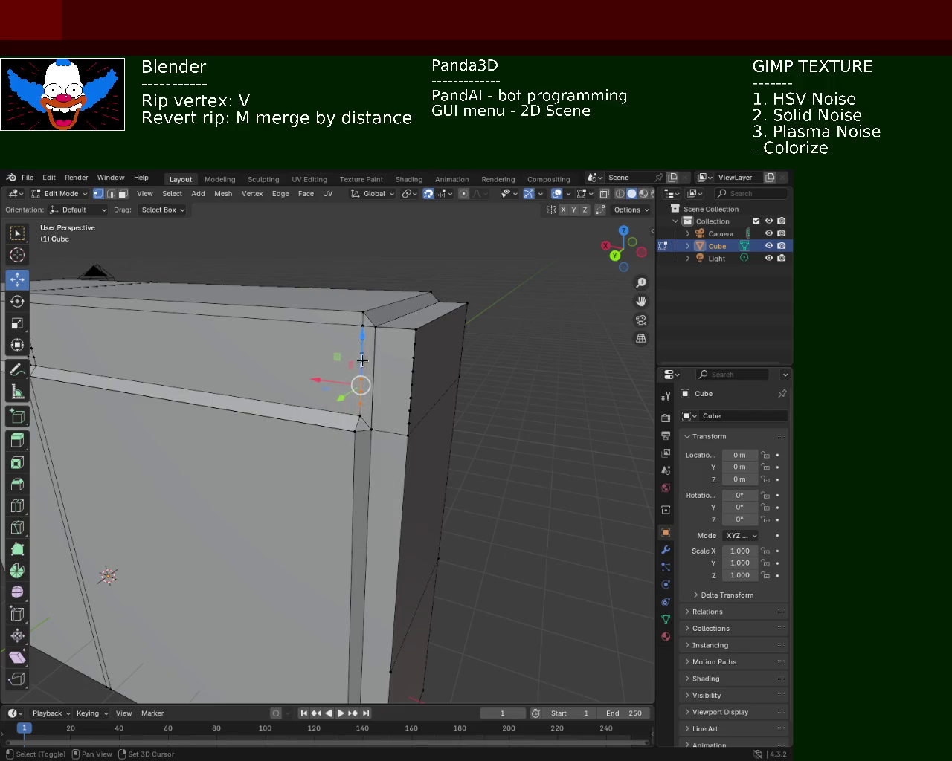
key("c")
right_click(362, 364)
key("x")
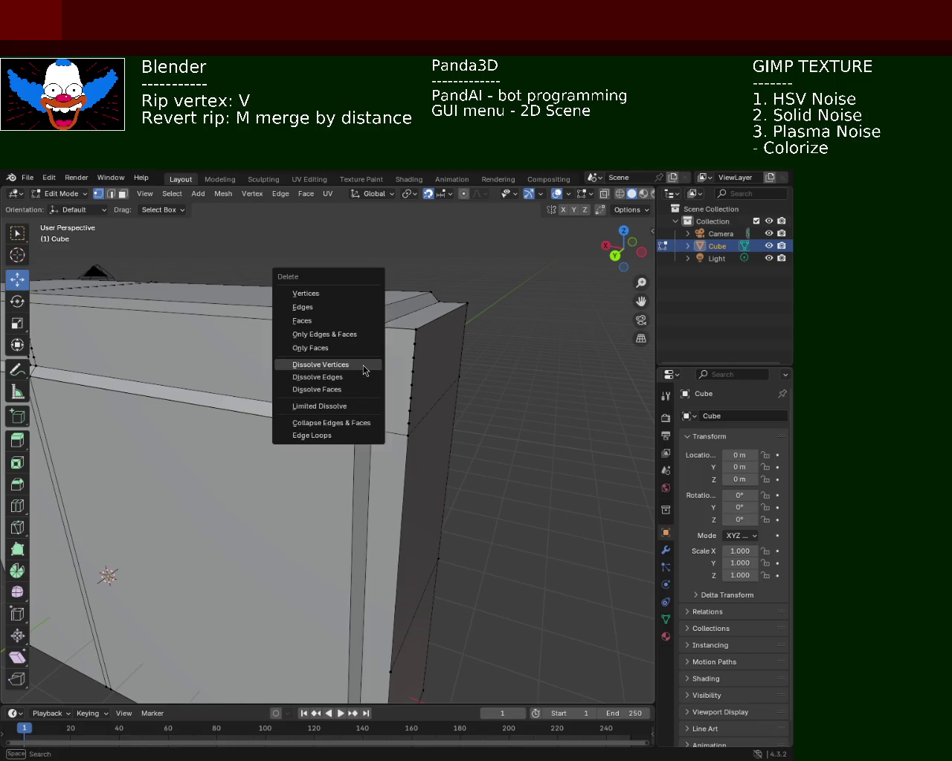
left_click(362, 365)
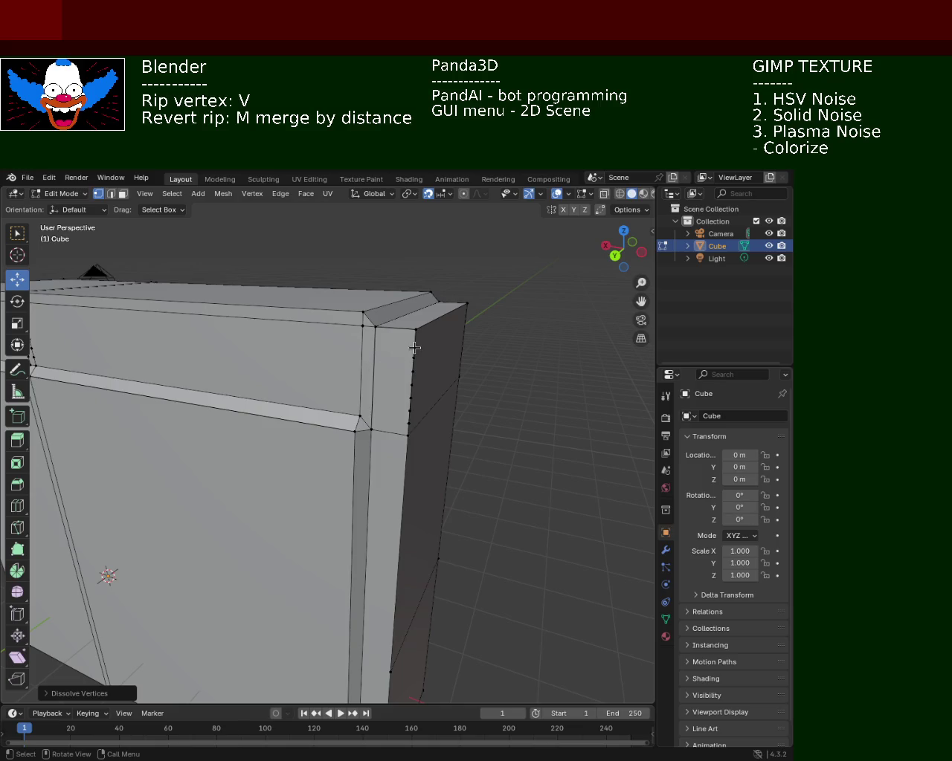
left_click(415, 348, "shift")
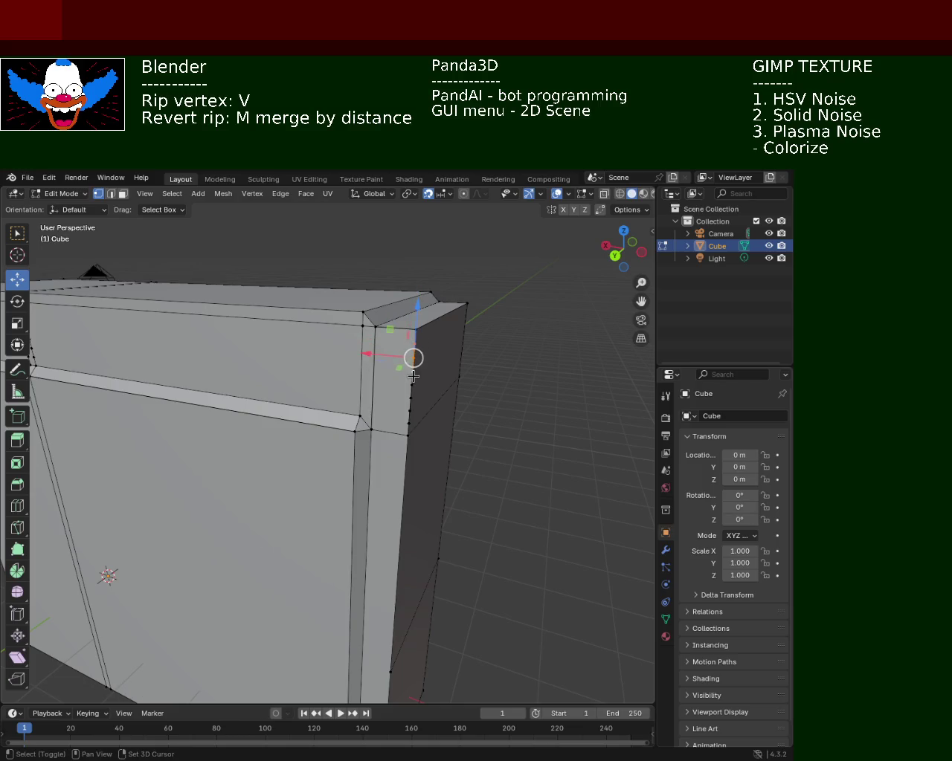
key("x")
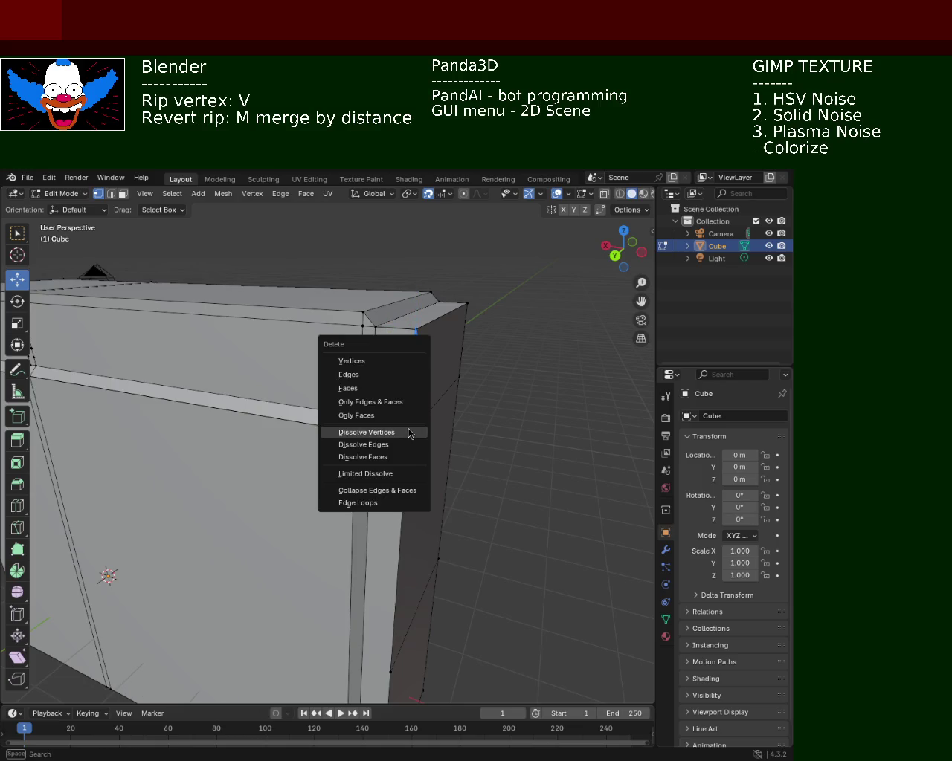
left_click(406, 427)
- Dissolve the five extra vertices along the right vertical trim edge
mouse_move(406, 427)
middle_mouse_down()
mouse_move(182, 400)
mouse_move(149, 366)
mouse_move(378, 398)
mouse_move(349, 372)
mouse_move(319, 402)
mouse_move(284, 413)
middle_mouse_up()
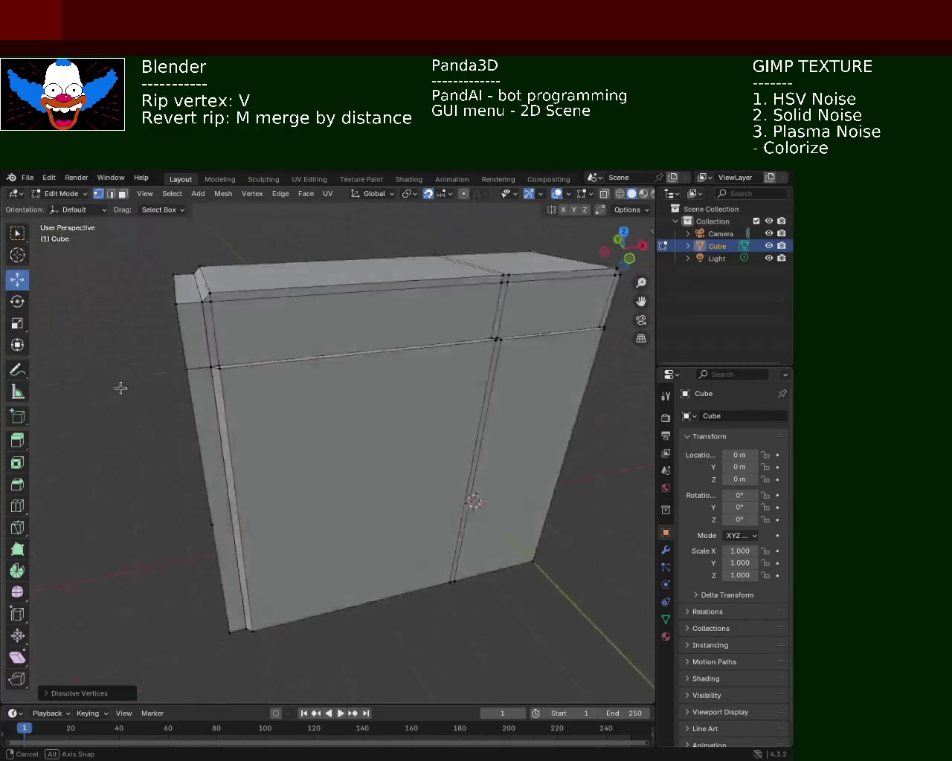
scroll(149, 366, "up", 3)
scroll(379, 397, "down", 3)
scroll(319, 402, "up", 3)
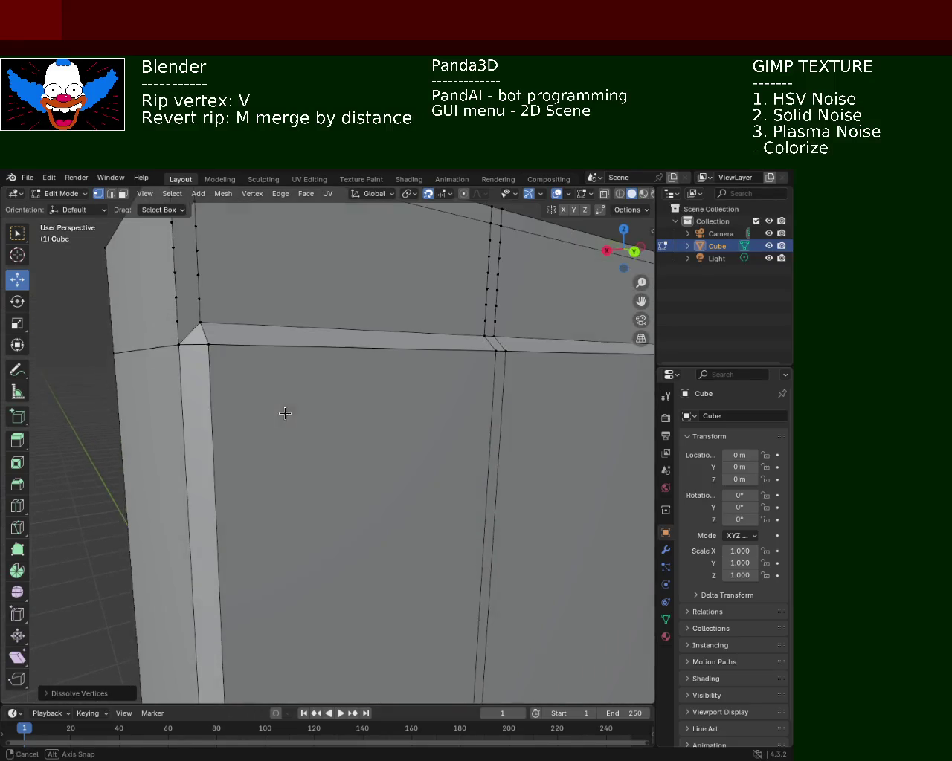
middle_click_drag(222, 316, 238, 301)
left_click(240, 301, "shift")
left_click(240, 327, "shift")
left_click(242, 353, "shift")
left_click(245, 378, "shift")
left_click(246, 402, "shift")
key("x")
left_click(251, 423)
- Dissolve the seven extra vertices along the left vertical edge
left_click(214, 273, "shift")
left_click(216, 328, "shift")
left_click(216, 354, "shift")
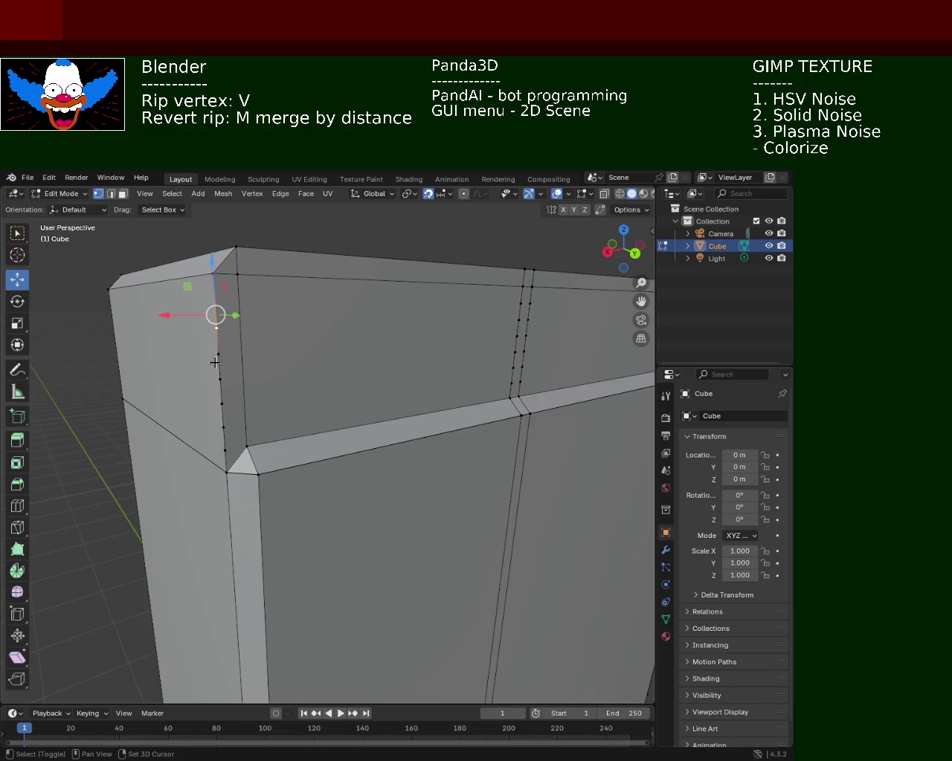
left_click(220, 379, "shift")
left_click(221, 404, "shift")
left_click(223, 428, "shift")
left_click(225, 451, "shift")
key("x")
left_click(225, 458)
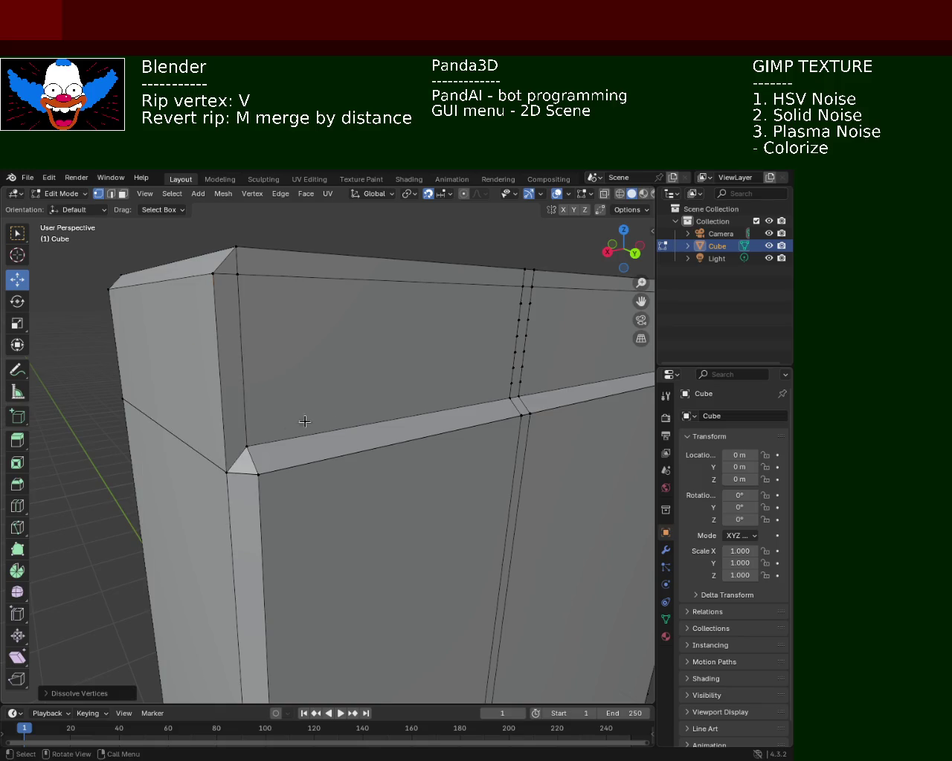
- Dissolve the surplus vertices on the seam's right line
middle_click_drag(304, 421, 283, 428)
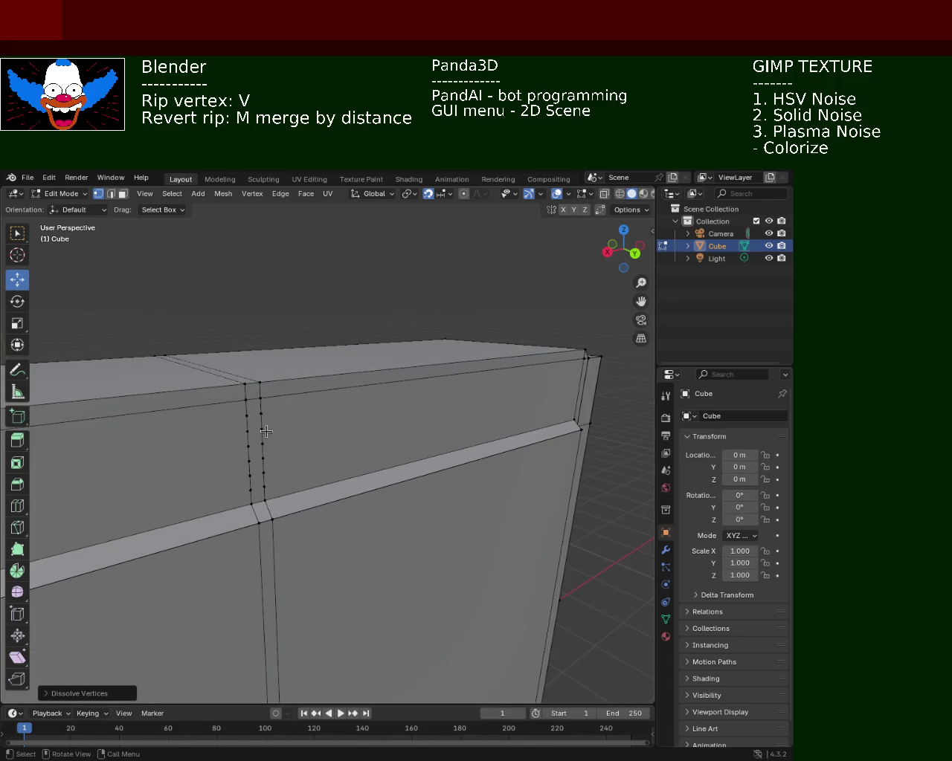
left_click(261, 414, "shift")
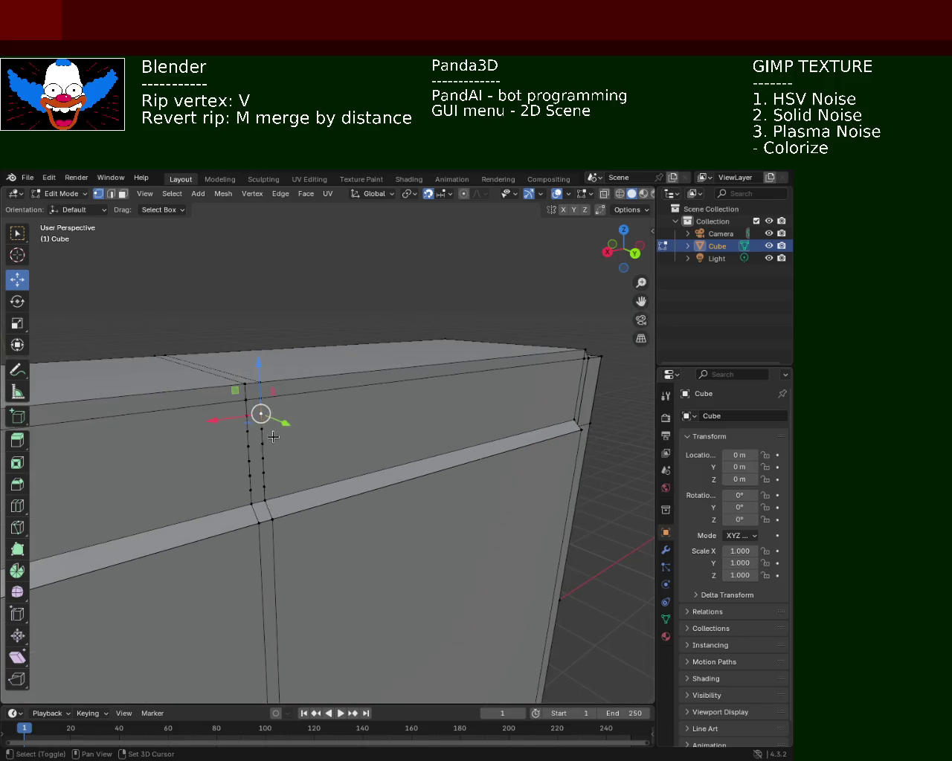
key("x")
left_click(260, 487)
- Dissolve the seam's left-line vertices and zoom out to review the whole cabinet
left_click(246, 415, "shift")
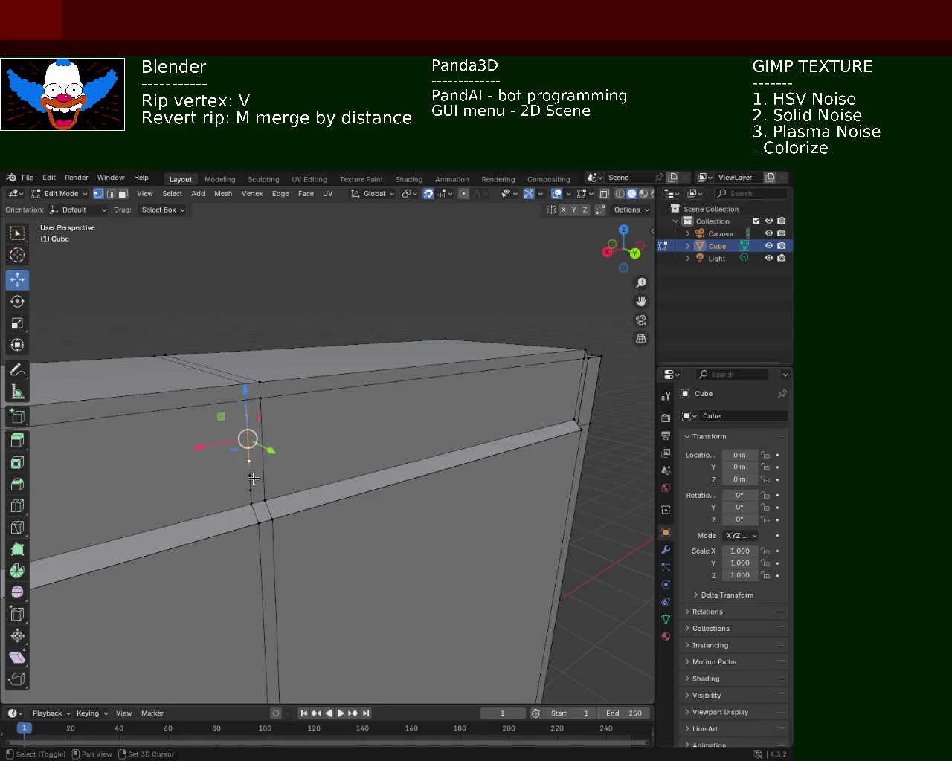
key("x")
left_click(255, 487)
scroll(255, 487, "down", 5)
mouse_move(255, 487)
middle_mouse_down()
mouse_move(258, 440)
mouse_move(297, 372)
mouse_move(183, 393)
mouse_move(292, 403)
mouse_move(283, 401)
mouse_move(319, 469)
mouse_move(392, 472)
mouse_move(376, 476)
mouse_move(331, 419)
mouse_move(307, 461)
mouse_move(314, 452)
mouse_move(181, 432)
mouse_move(223, 395)
mouse_move(231, 449)
mouse_move(189, 412)
mouse_move(275, 423)
mouse_move(257, 450)
mouse_move(213, 451)
mouse_move(390, 451)
mouse_move(443, 461)
mouse_move(416, 496)
mouse_move(218, 452)
mouse_move(255, 435)
mouse_move(198, 446)
mouse_move(349, 464)
mouse_move(191, 448)
mouse_move(186, 462)
mouse_move(215, 451)
mouse_move(142, 448)
mouse_move(128, 432)
mouse_move(276, 480)
mouse_move(281, 446)
mouse_move(309, 431)
mouse_move(283, 453)
mouse_move(238, 459)
mouse_move(226, 442)
middle_mouse_up()
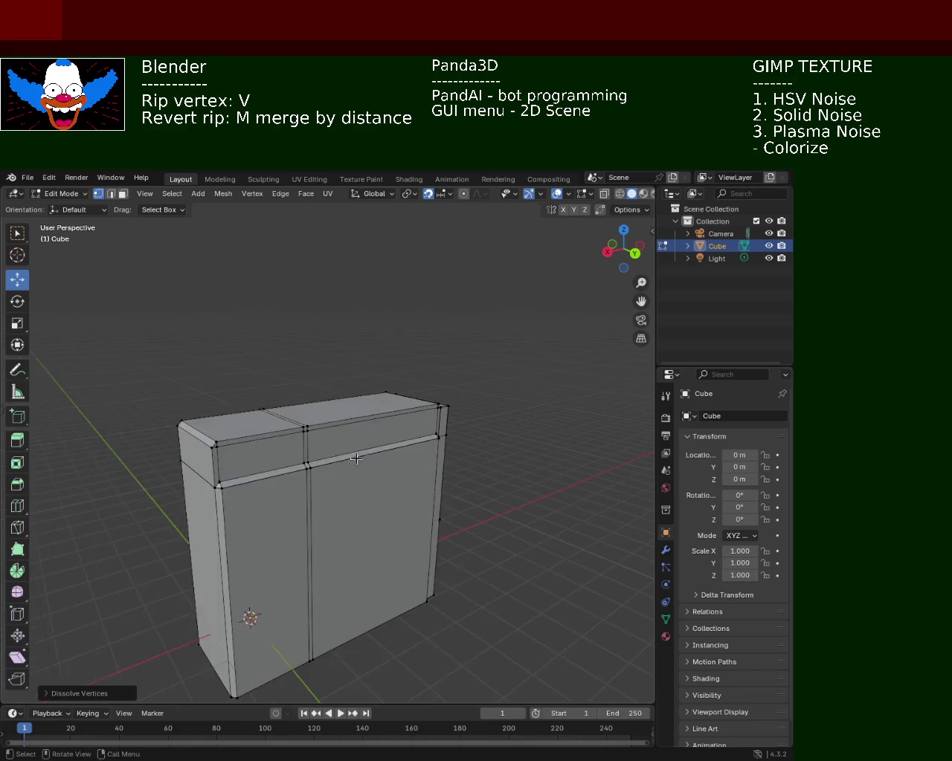
scroll(307, 384, "up", 5)
scroll(275, 387, "down", 4)
scroll(376, 476, "up", 3)
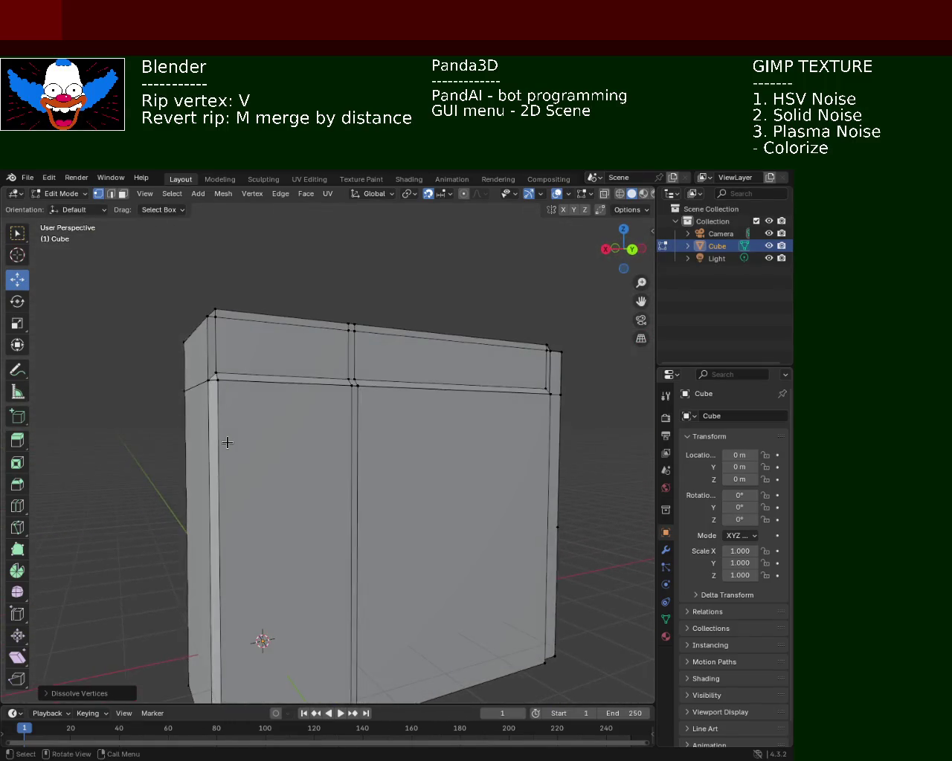
mouse_move(409, 370)
middle_mouse_down()
mouse_move(267, 410)
mouse_move(372, 427)
mouse_move(347, 432)
mouse_move(335, 405)
mouse_move(213, 403)
mouse_move(183, 416)
mouse_move(293, 399)
mouse_move(328, 417)
mouse_move(235, 395)
mouse_move(219, 434)
mouse_move(294, 457)
mouse_move(384, 438)
mouse_move(232, 434)
mouse_move(216, 473)
mouse_move(164, 447)
mouse_move(227, 461)
middle_mouse_up()
mouse_move(192, 453)
middle_mouse_down()
mouse_move(272, 458)
mouse_move(195, 263)
middle_mouse_up()
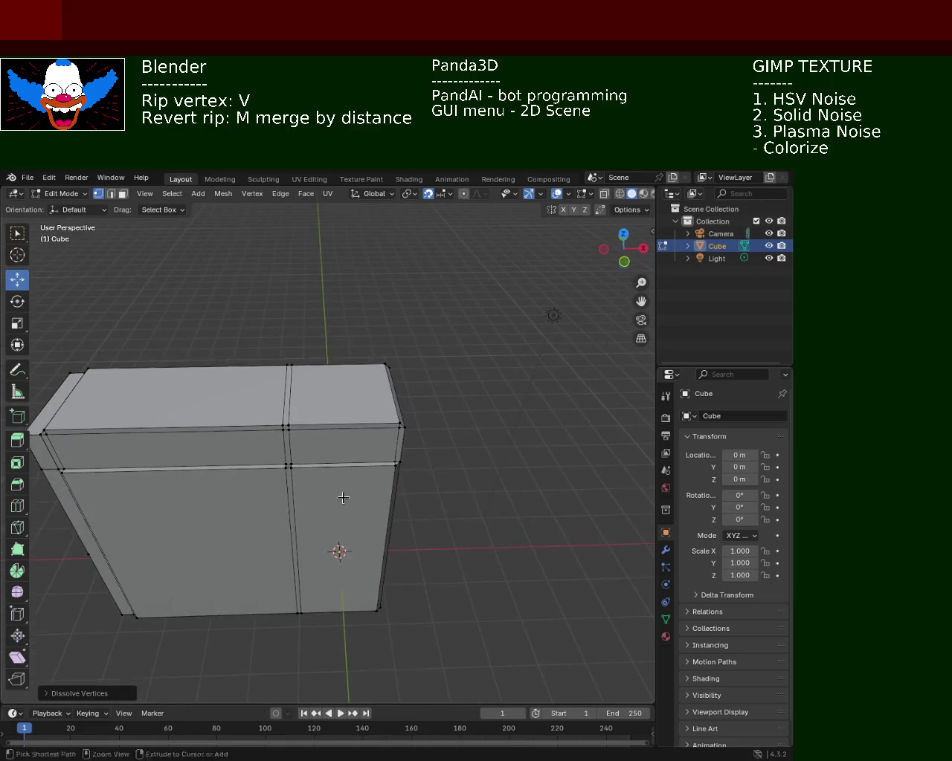
- In face mode, extrude the upper-right front trim face outward 0.1 m along its normal
left_click(123, 194)
left_click(348, 421)
key("e")
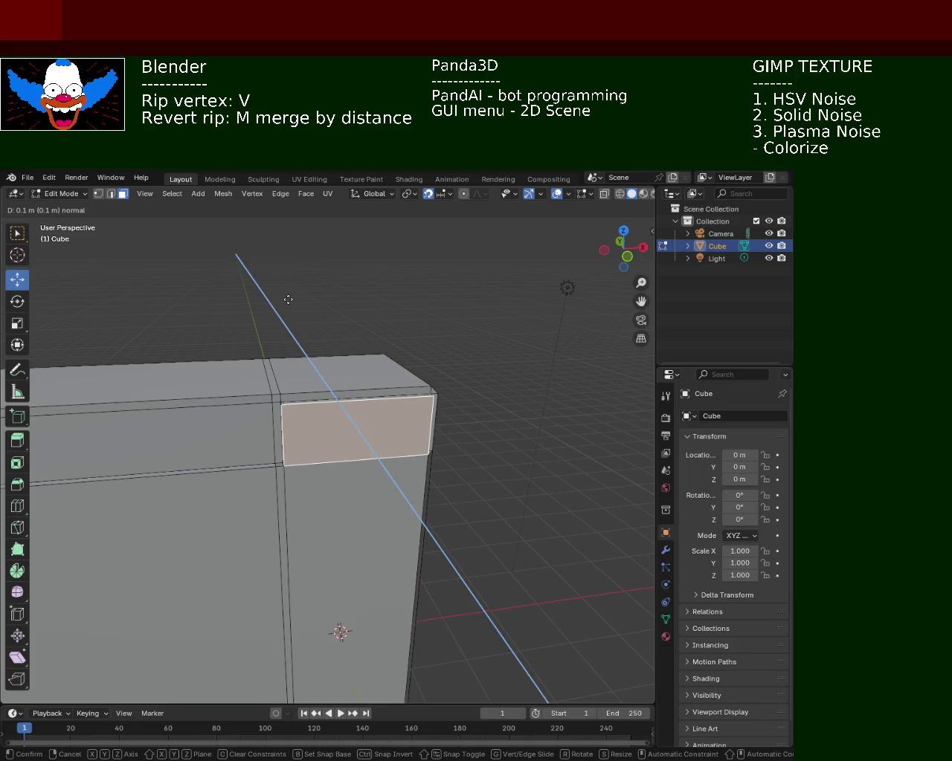
left_click(291, 318)
left_click(511, 400)
mouse_move(506, 397)
middle_mouse_down()
mouse_move(372, 436)
mouse_move(399, 384)
middle_mouse_up()
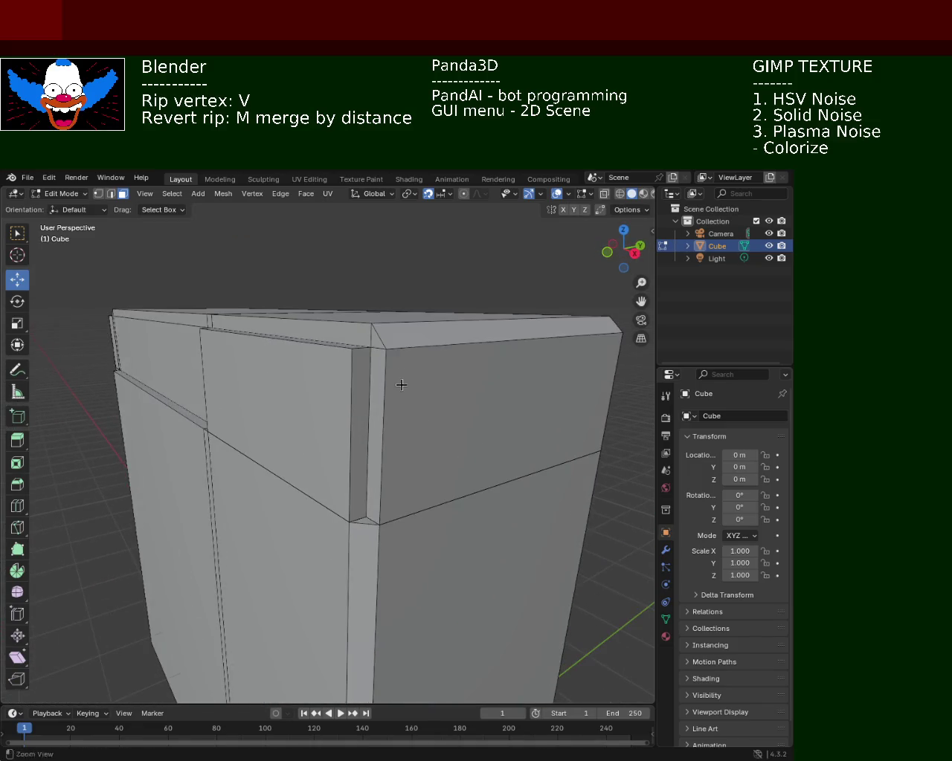
left_click(385, 347)
left_click(370, 347, "shift")
left_click(349, 522, "shift")
left_click(379, 525, "shift")
mouse_move(382, 531)
middle_mouse_down()
mouse_move(455, 431)
mouse_move(513, 418)
middle_mouse_up()
left_click(518, 415)
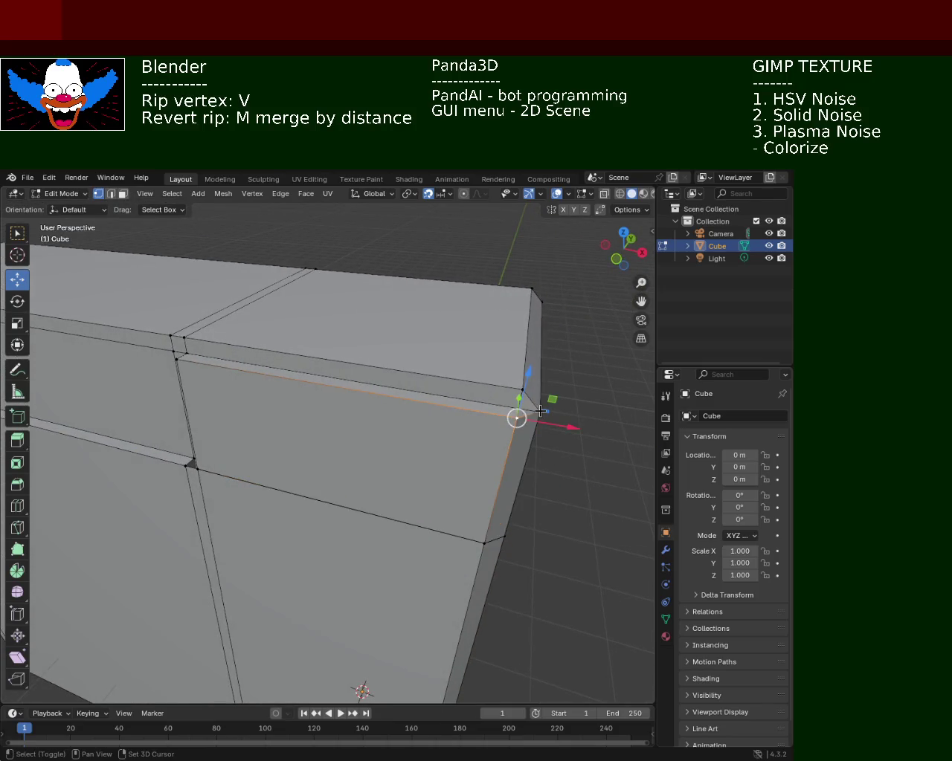
left_click(519, 384, "shift")
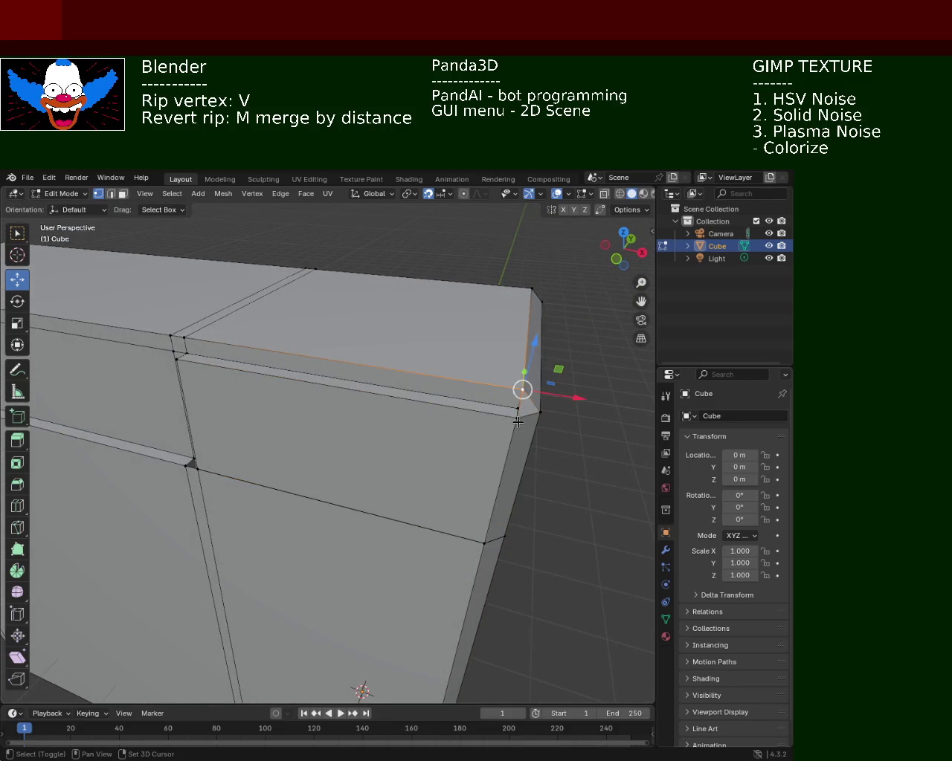
left_click(176, 354, "shift")
mouse_move(175, 354)
middle_mouse_down()
mouse_move(379, 378)
mouse_move(357, 366)
mouse_move(329, 384)
mouse_move(337, 387)
middle_mouse_up()
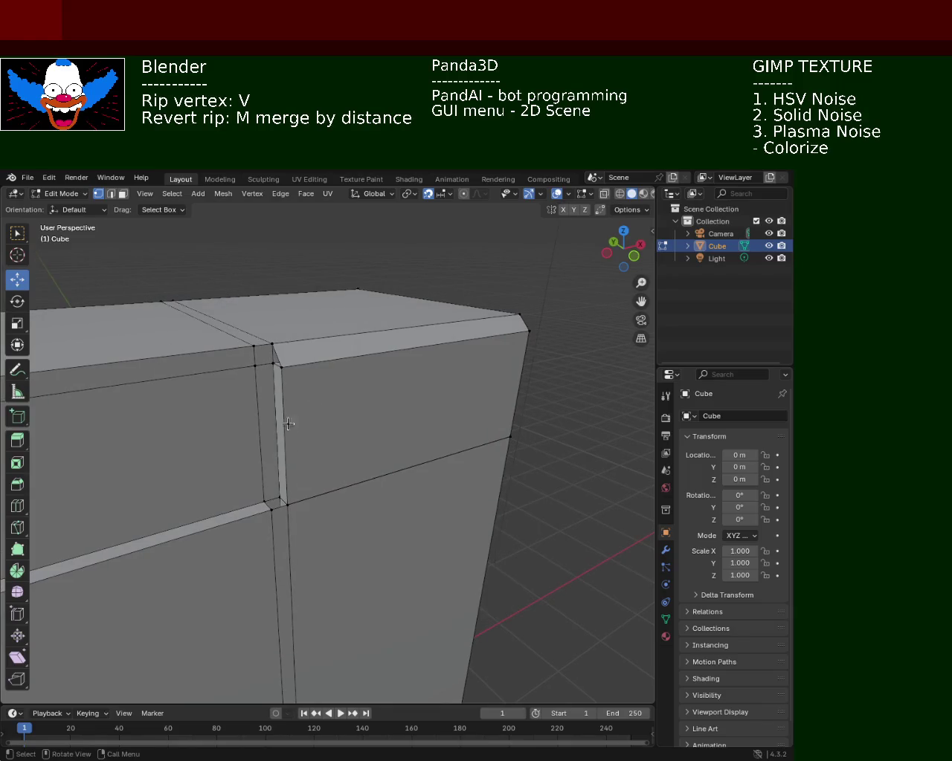
left_click(285, 507, "shift")
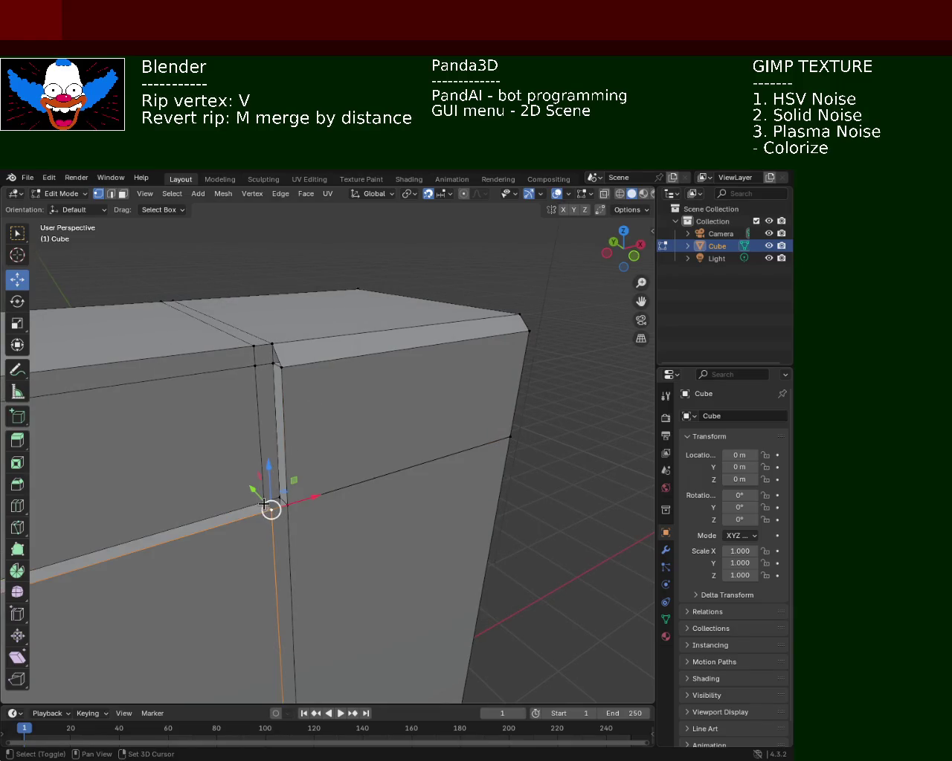
left_click(287, 505, "shift")
left_click(287, 505)
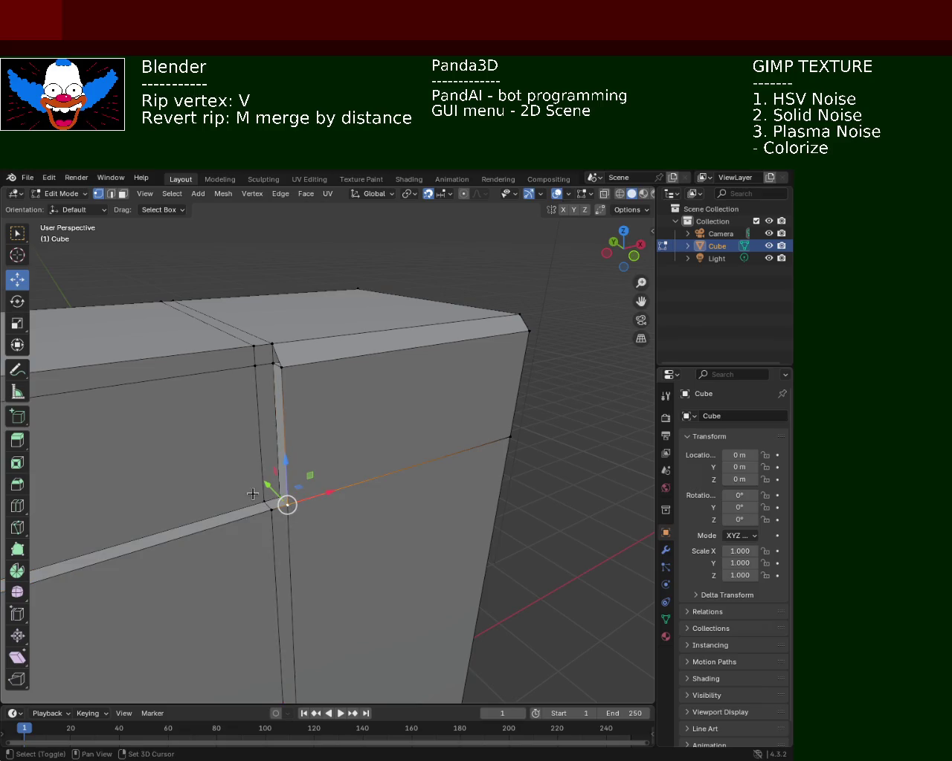
left_click(265, 500, "shift")
left_click(256, 366, "shift")
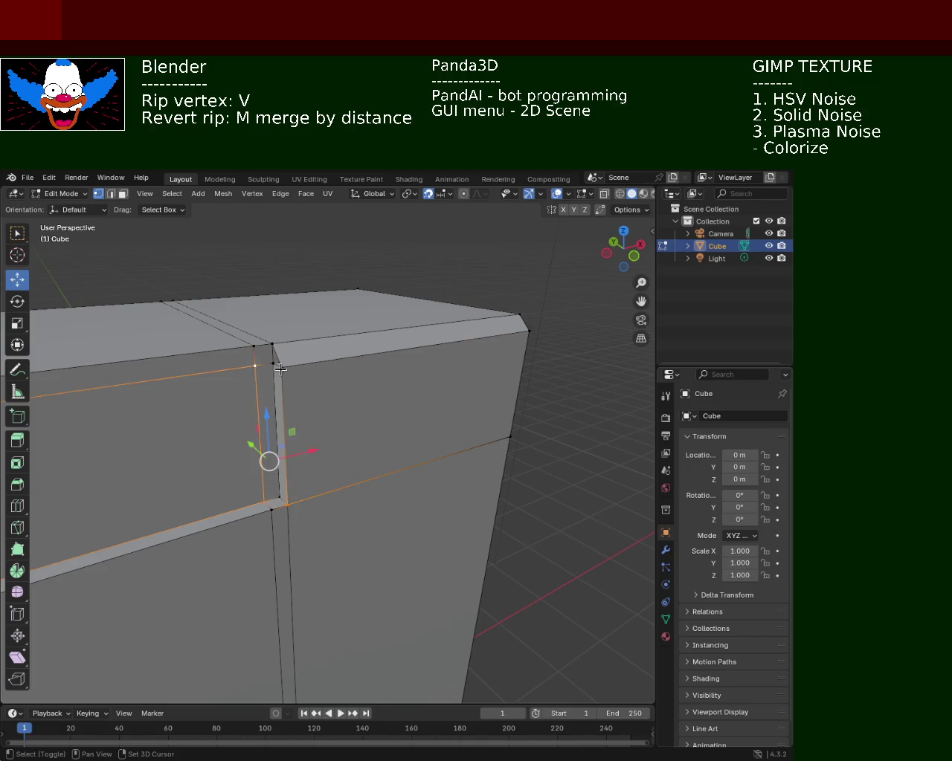
left_click(281, 366)
left_click(255, 363)
left_click(274, 351, "shift")
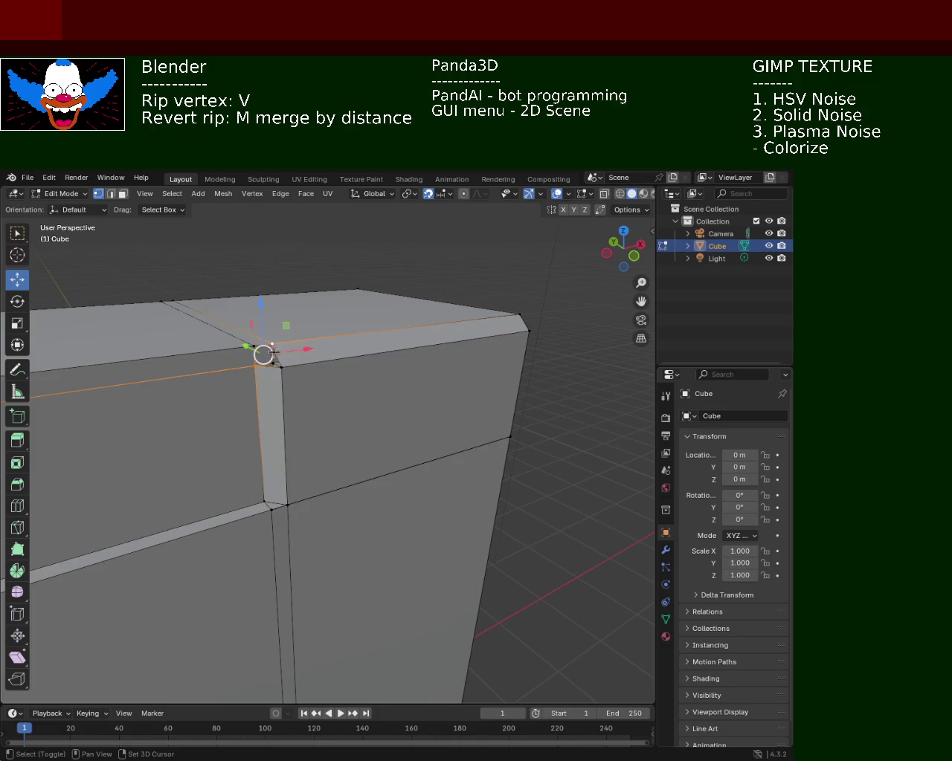
mouse_move(349, 335)
middle_mouse_down()
mouse_move(325, 397)
mouse_move(236, 391)
mouse_move(206, 446)
mouse_move(215, 427)
mouse_move(325, 402)
mouse_move(320, 476)
mouse_move(362, 463)
mouse_move(427, 410)
mouse_move(349, 384)
mouse_move(240, 423)
mouse_move(231, 404)
mouse_move(134, 387)
mouse_move(53, 386)
mouse_move(150, 397)
mouse_move(299, 386)
mouse_move(379, 442)
mouse_move(382, 433)
mouse_move(361, 475)
mouse_move(397, 412)
mouse_move(381, 393)
mouse_move(379, 416)
mouse_move(350, 453)
mouse_move(290, 461)
mouse_move(304, 466)
mouse_move(409, 412)
mouse_move(432, 427)
mouse_move(382, 463)
mouse_move(426, 482)
mouse_move(468, 450)
mouse_move(447, 400)
mouse_move(461, 447)
mouse_move(345, 432)
middle_mouse_up()
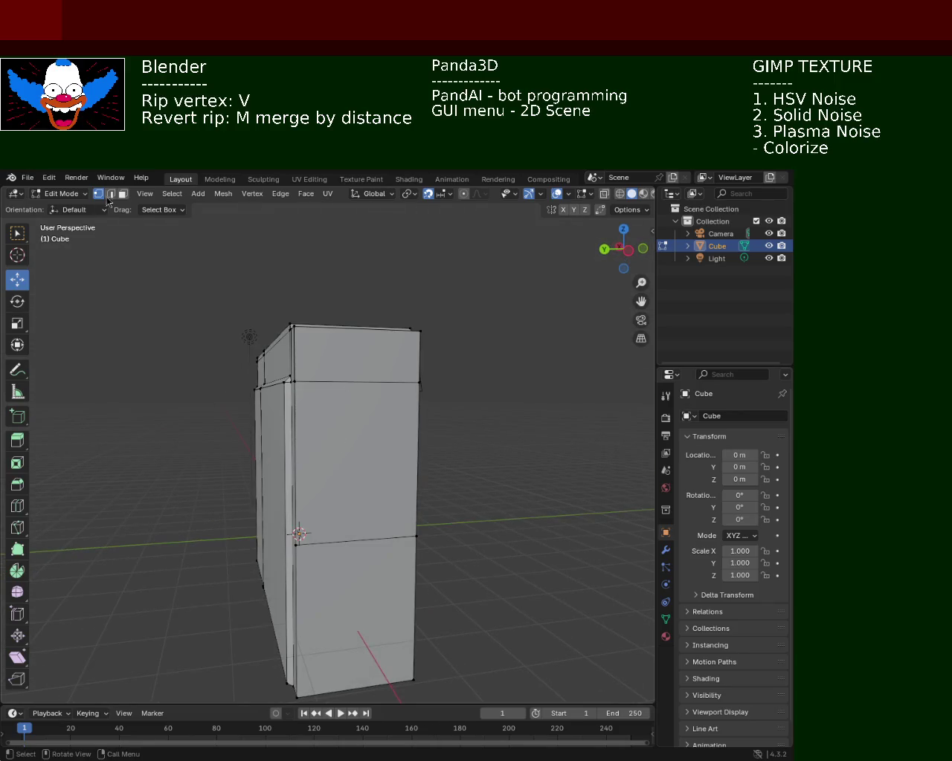
- Apply Dissolve Edges to the selected stray side-panel edge, then view the cabinet from above
key("x")
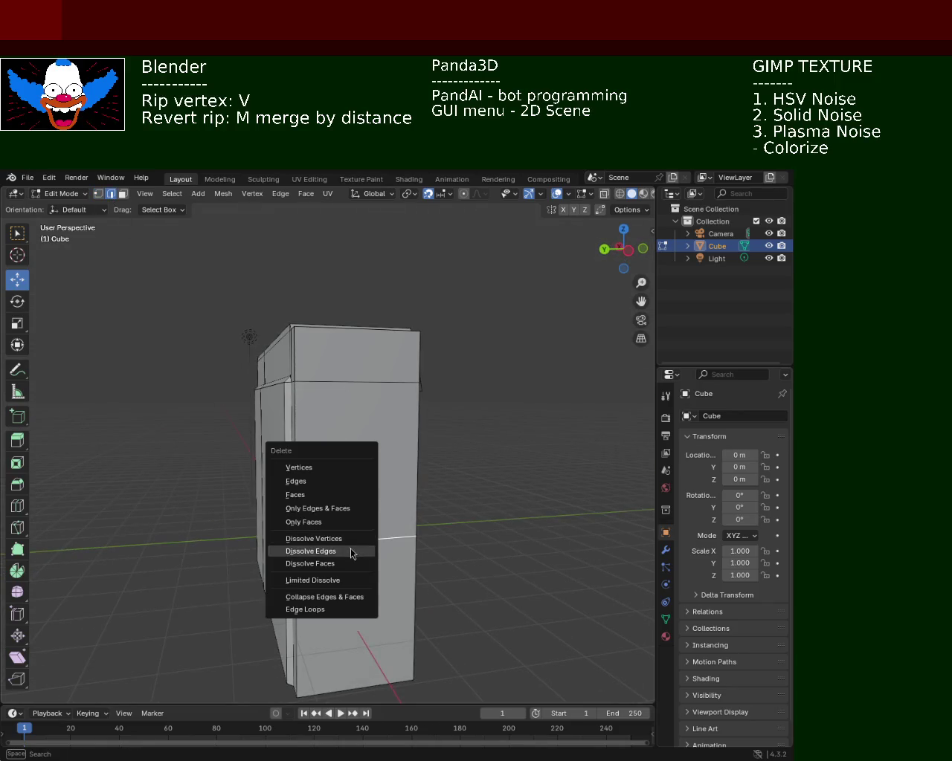
left_click(350, 550)
mouse_move(216, 402)
middle_mouse_down()
mouse_move(314, 422)
mouse_move(334, 400)
middle_mouse_up()
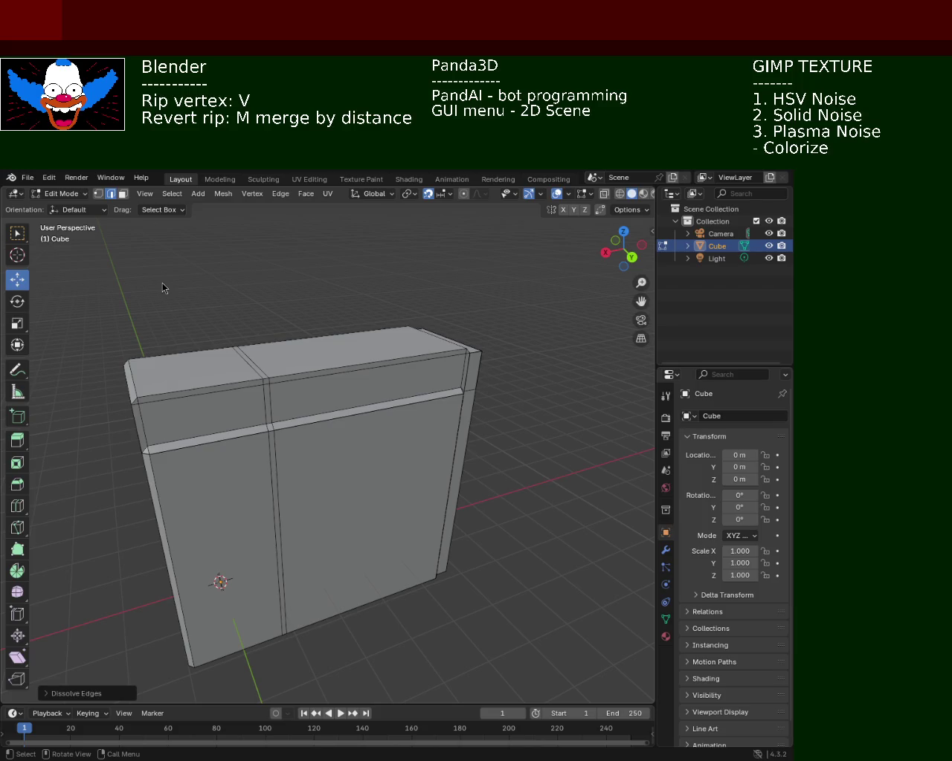
mouse_move(386, 460)
middle_mouse_down()
mouse_move(482, 506)
mouse_move(439, 513)
mouse_move(379, 484)
mouse_move(421, 493)
mouse_move(428, 507)
mouse_move(385, 433)
mouse_move(379, 471)
mouse_move(416, 461)
mouse_move(522, 520)
mouse_move(340, 486)
mouse_move(285, 510)
mouse_move(412, 513)
mouse_move(328, 506)
mouse_move(250, 548)
mouse_move(365, 491)
mouse_move(290, 369)
middle_mouse_up()
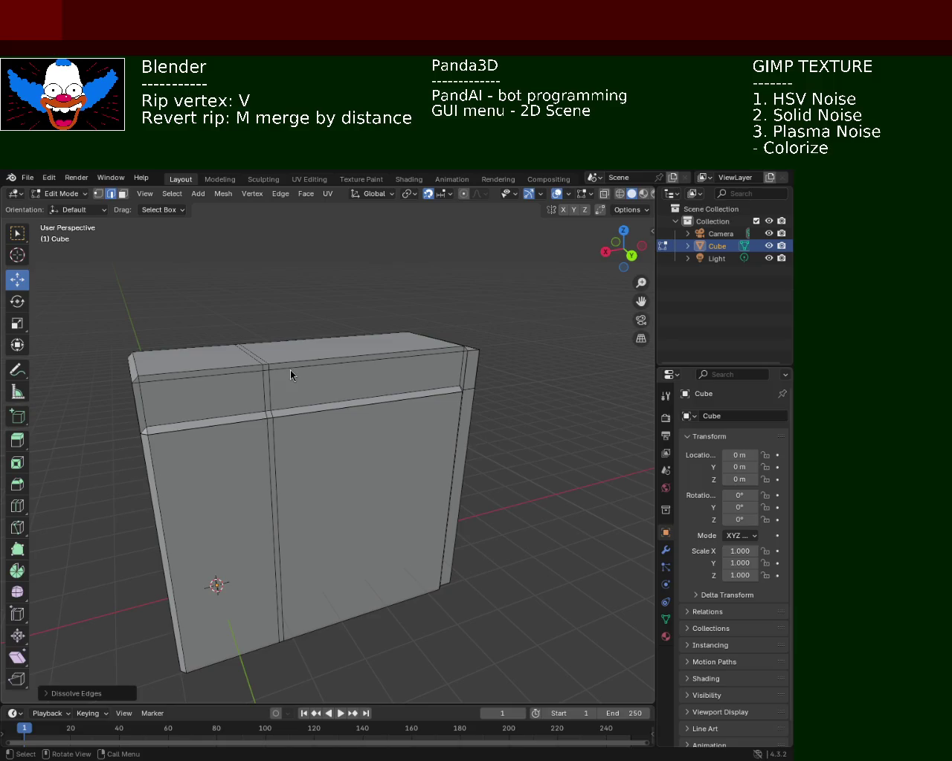
mouse_move(563, 325)
middle_mouse_down()
mouse_move(425, 521)
mouse_move(369, 490)
middle_mouse_up()
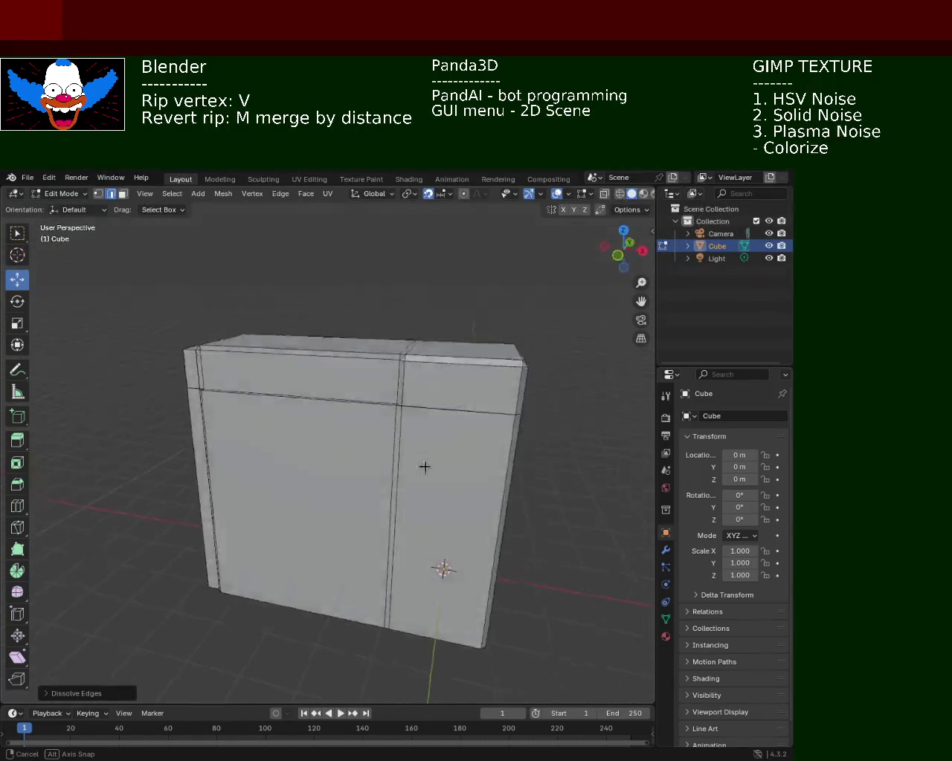
mouse_move(369, 490)
middle_mouse_down()
mouse_move(384, 407)
mouse_move(283, 349)
middle_mouse_up()
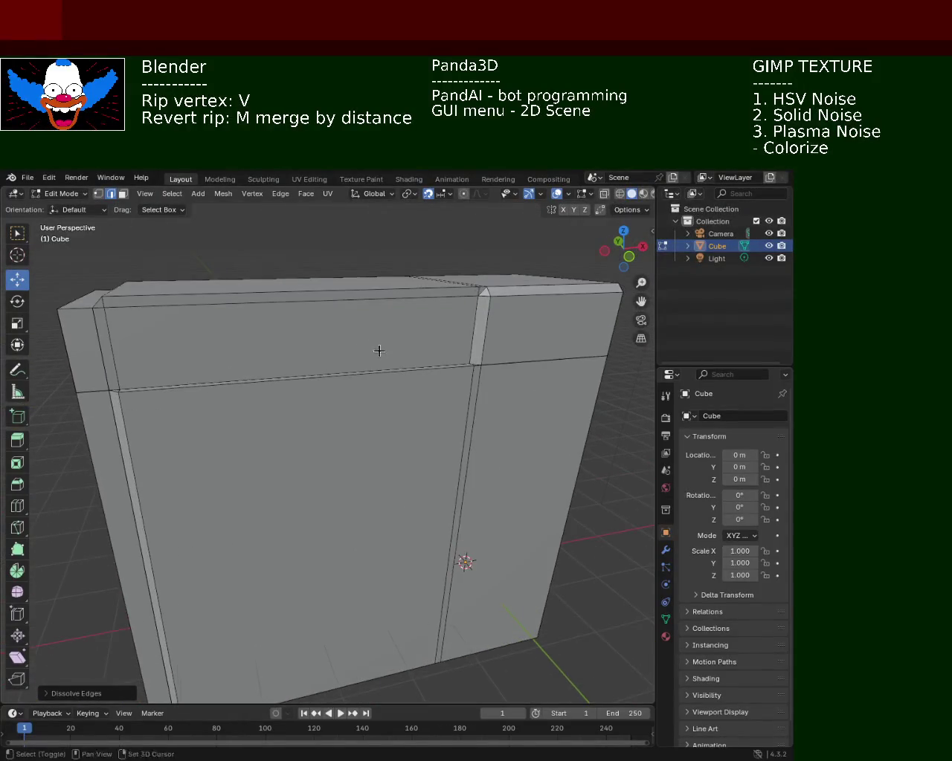
- In vertex mode, select the seam strip's left edge endpoints and subdivide it with a midpoint vertex
scroll(246, 327, "up", 2)
scroll(232, 319, "up", 1)
left_click(98, 194)
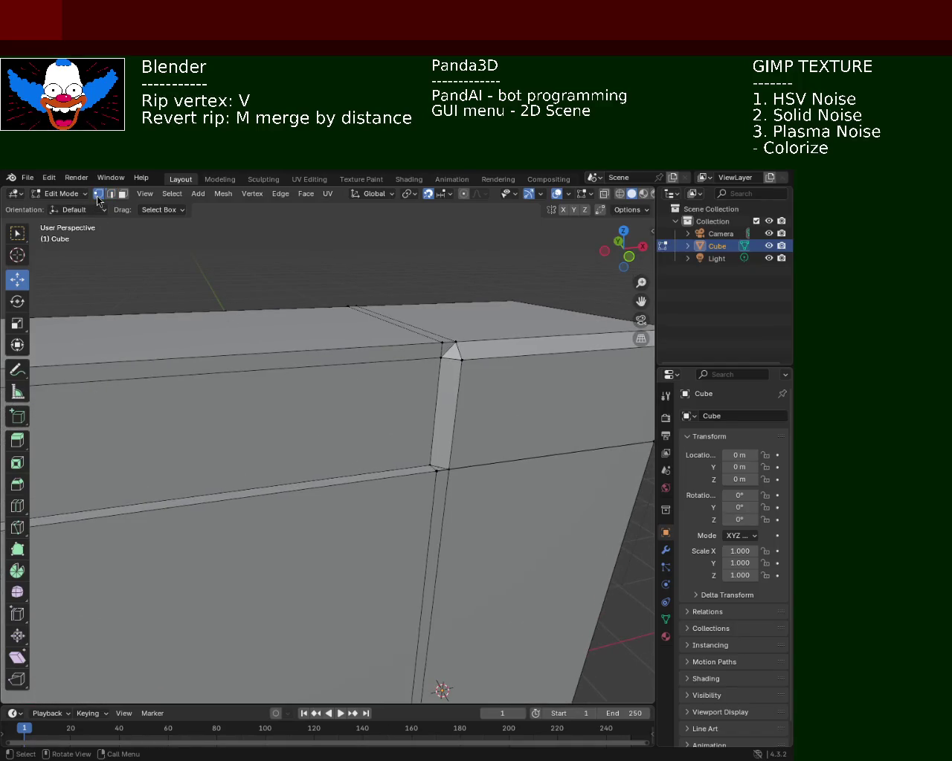
left_click(449, 469)
left_click(436, 480)
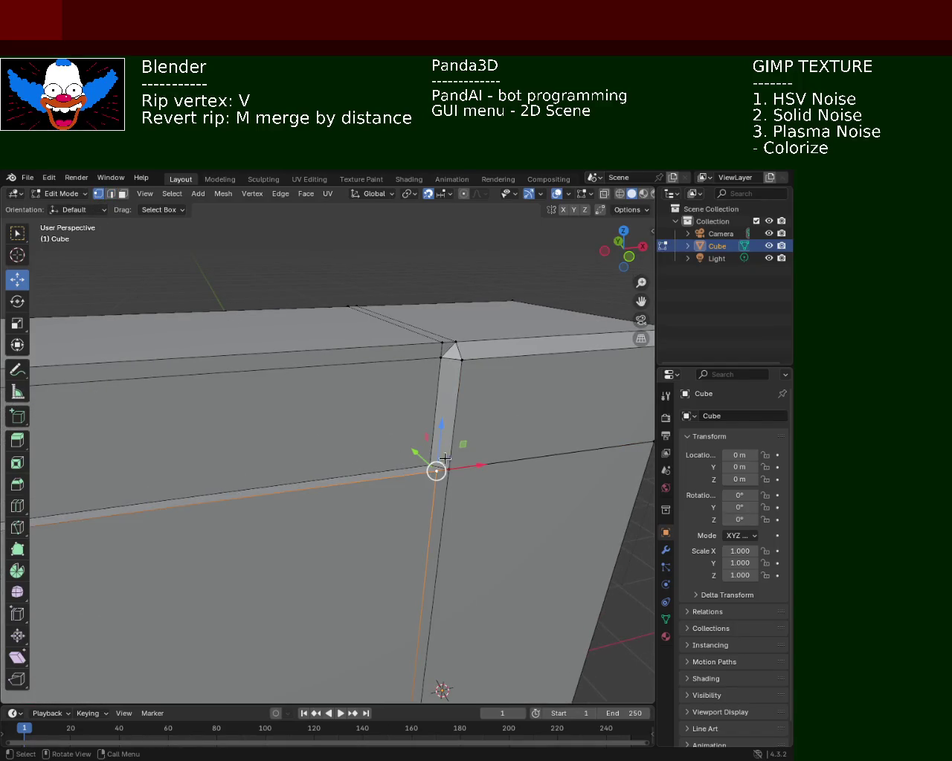
left_click(430, 465)
left_click(442, 358, "shift")
right_click(453, 372)
left_click(453, 372)
left_click(442, 358)
left_click(430, 466, "shift")
left_click(431, 466)
- Subdivide both seam strip edges again between their end vertices
left_click(441, 358, "shift")
left_click(434, 446)
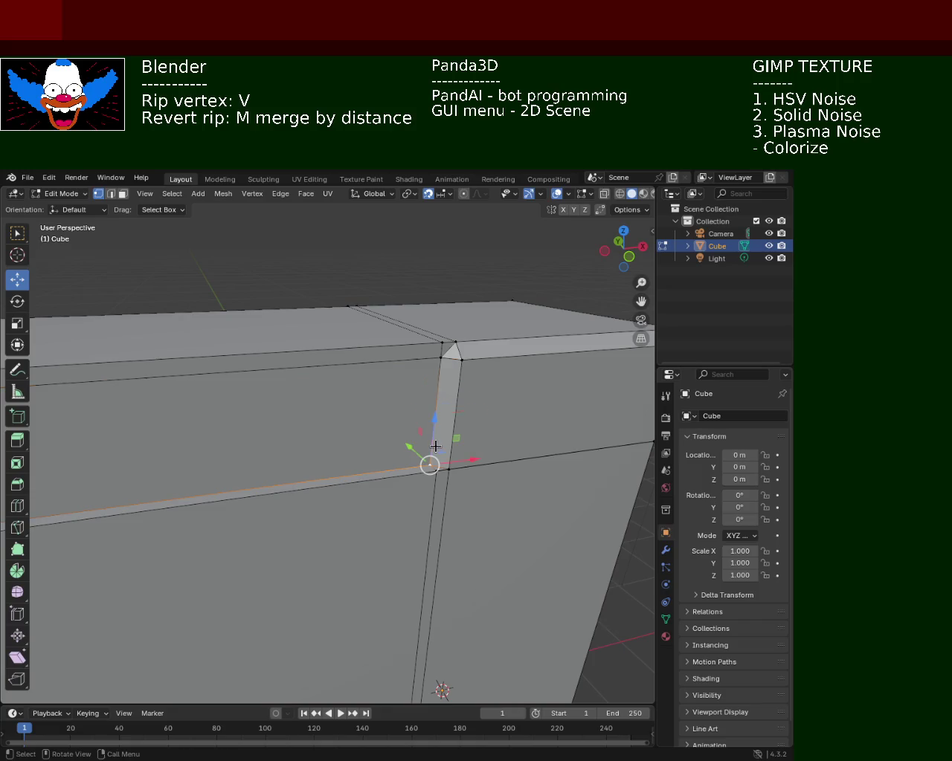
left_click(441, 365, "shift")
right_click(441, 365)
left_click(442, 367)
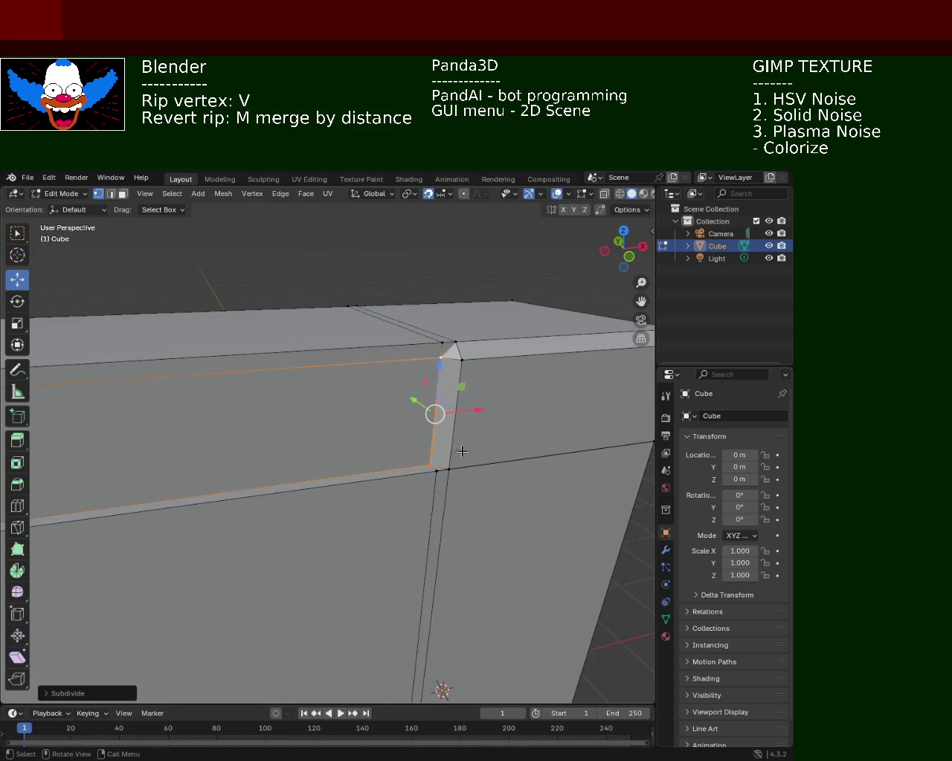
left_click(447, 471)
left_click(466, 365, "shift")
right_click(467, 364)
left_click(466, 366)
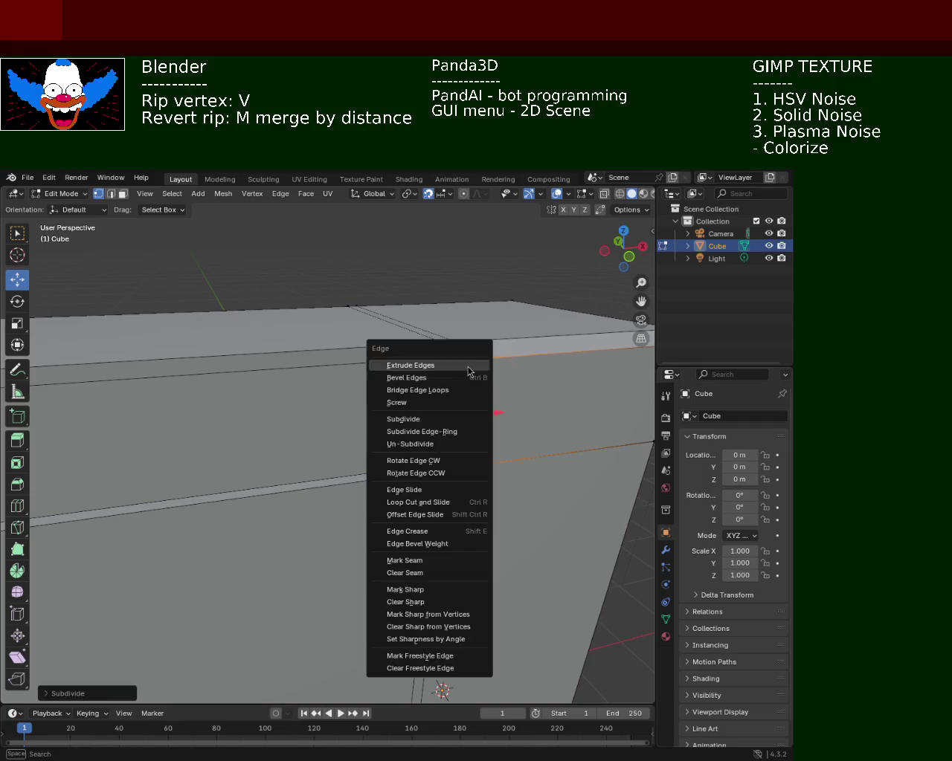
- Select two vertices on the cabinet face and bring up the Ctrl+E edge operations
mouse_move(387, 484)
middle_mouse_down()
mouse_move(365, 425)
mouse_move(506, 394)
middle_mouse_up()
left_click(104, 444)
left_click(83, 284, "shift")
key("ctrl+e")
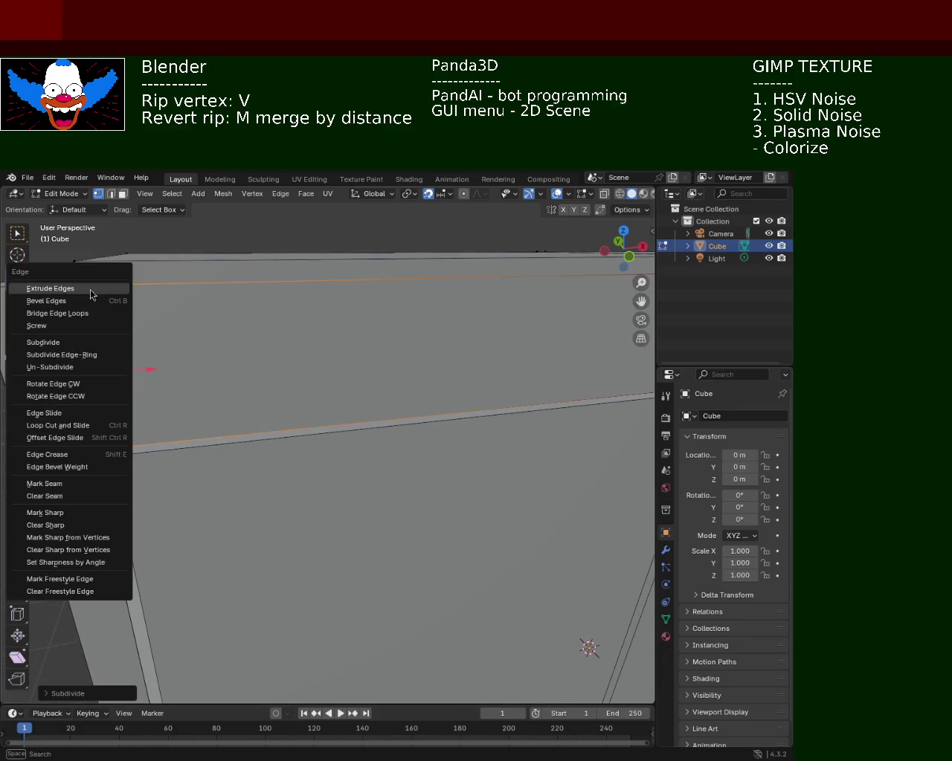
key("Escape")
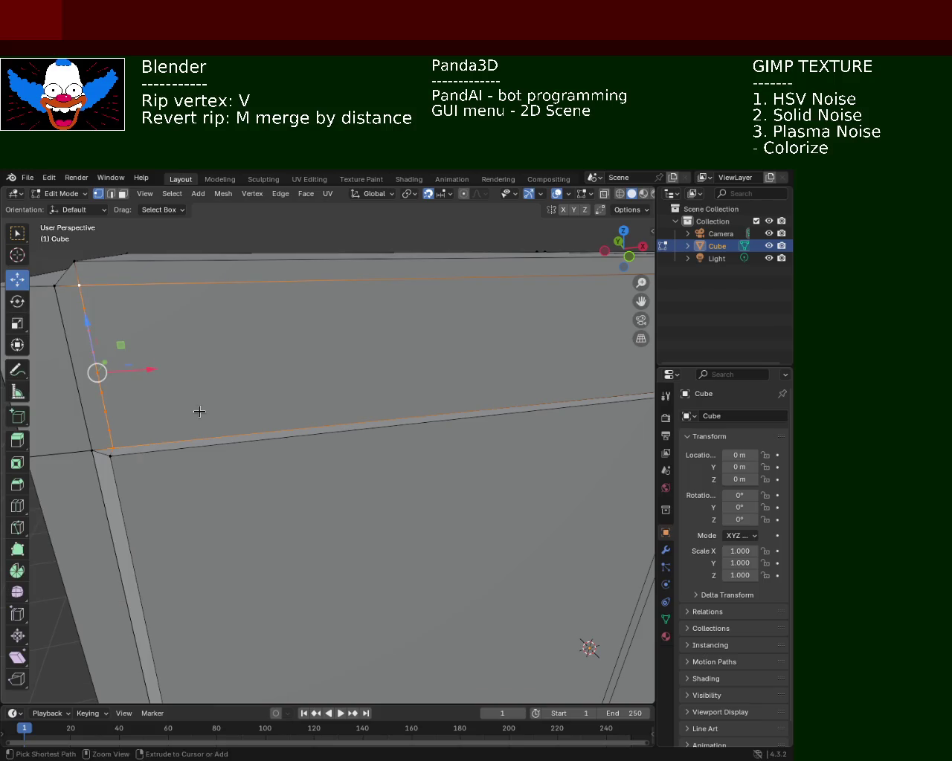
key("alt+a")
mouse_move(263, 444)
middle_mouse_down("shift")
mouse_move(181, 446)
mouse_move(168, 434)
middle_mouse_up("shift")
middle_click_drag(422, 429, 365, 388)
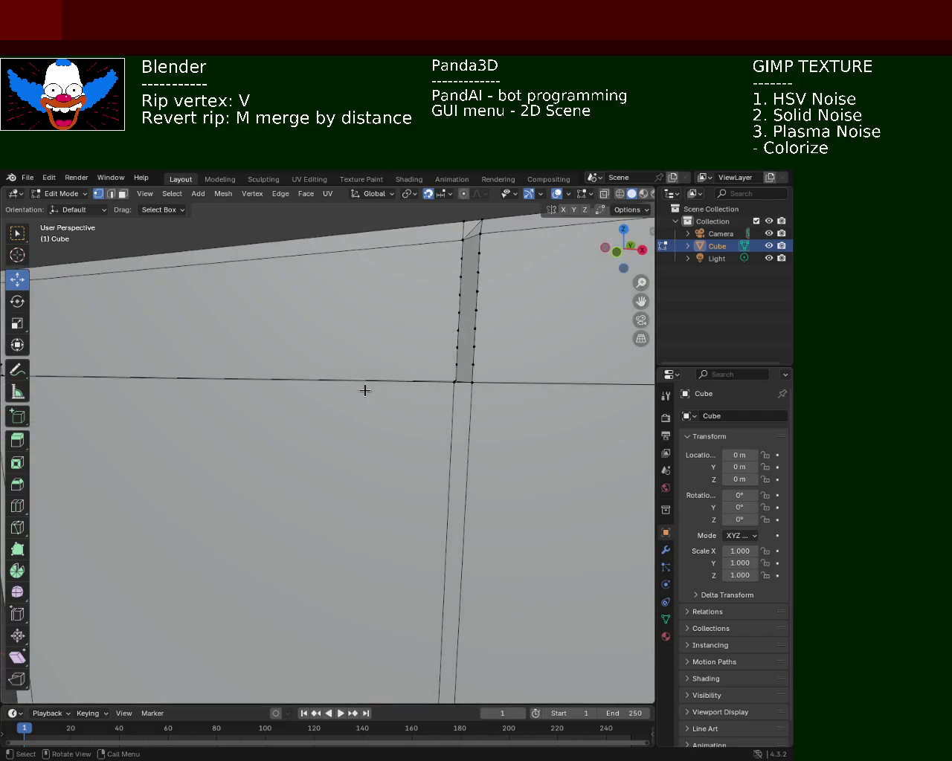
scroll(409, 409, "down", 5)
mouse_move(457, 425)
middle_mouse_down()
mouse_move(111, 420)
mouse_move(111, 404)
mouse_move(178, 395)
mouse_move(405, 400)
middle_mouse_up()
mouse_move(499, 428)
middle_mouse_down("ctrl")
mouse_move(499, 365)
mouse_move(482, 446)
mouse_move(506, 441)
middle_mouse_up("ctrl")
left_click(513, 447)
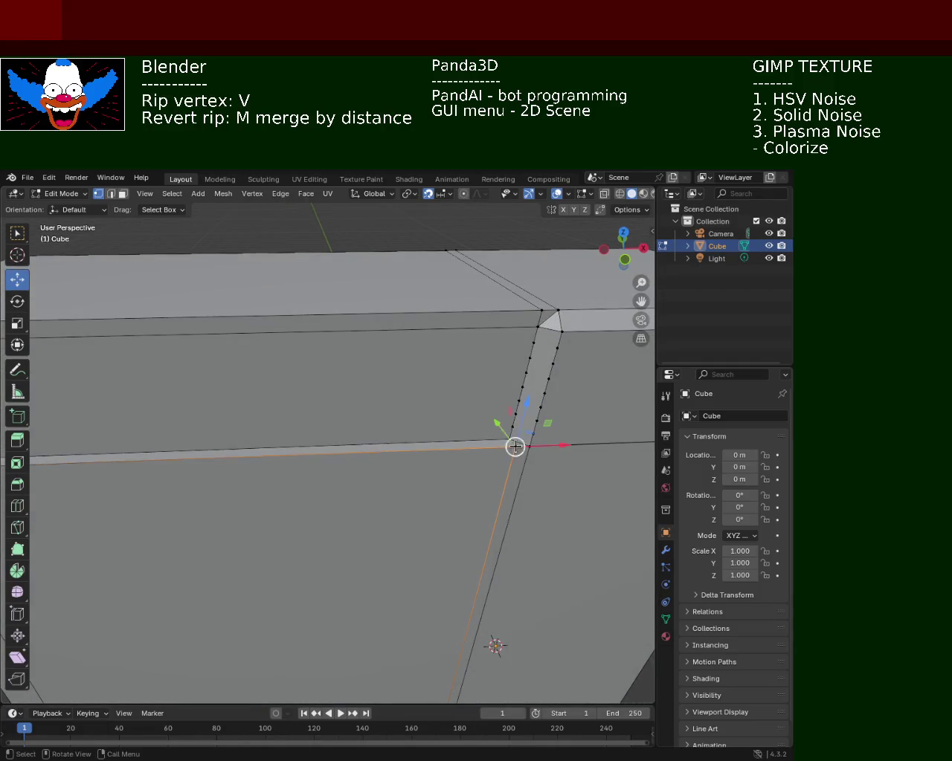
mouse_move(450, 418)
middle_mouse_down()
mouse_move(315, 414)
mouse_move(159, 388)
mouse_move(211, 404)
middle_mouse_up()
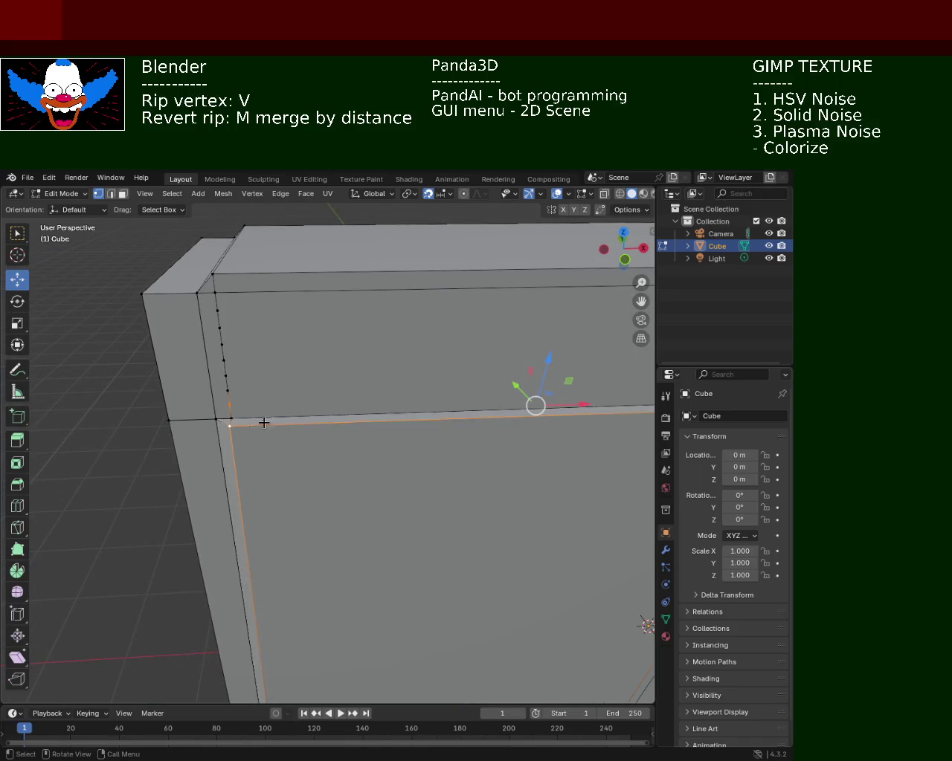
left_click(305, 378)
mouse_move(327, 377)
middle_mouse_down()
mouse_move(339, 381)
mouse_move(314, 381)
middle_mouse_up()
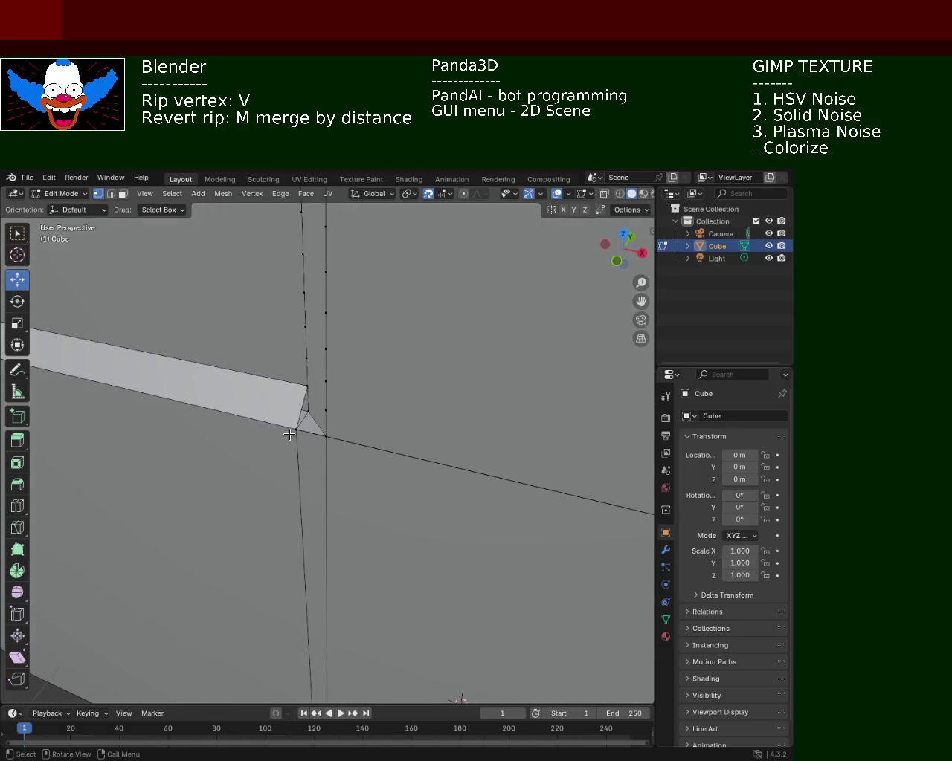
left_click(304, 389)
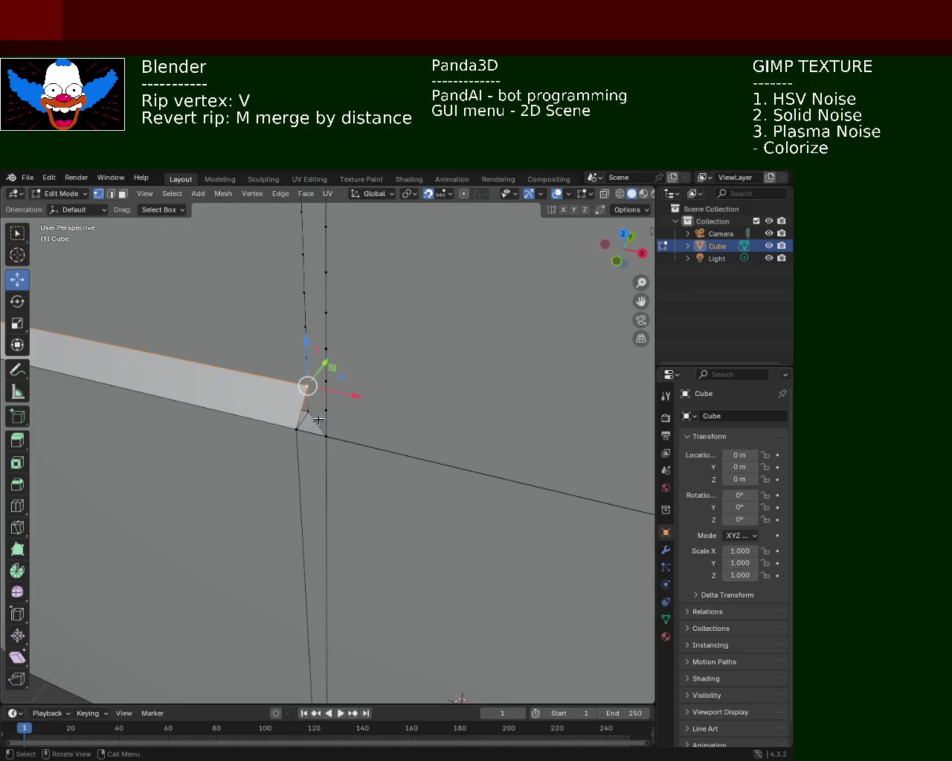
middle_click_drag(327, 421, 331, 420)
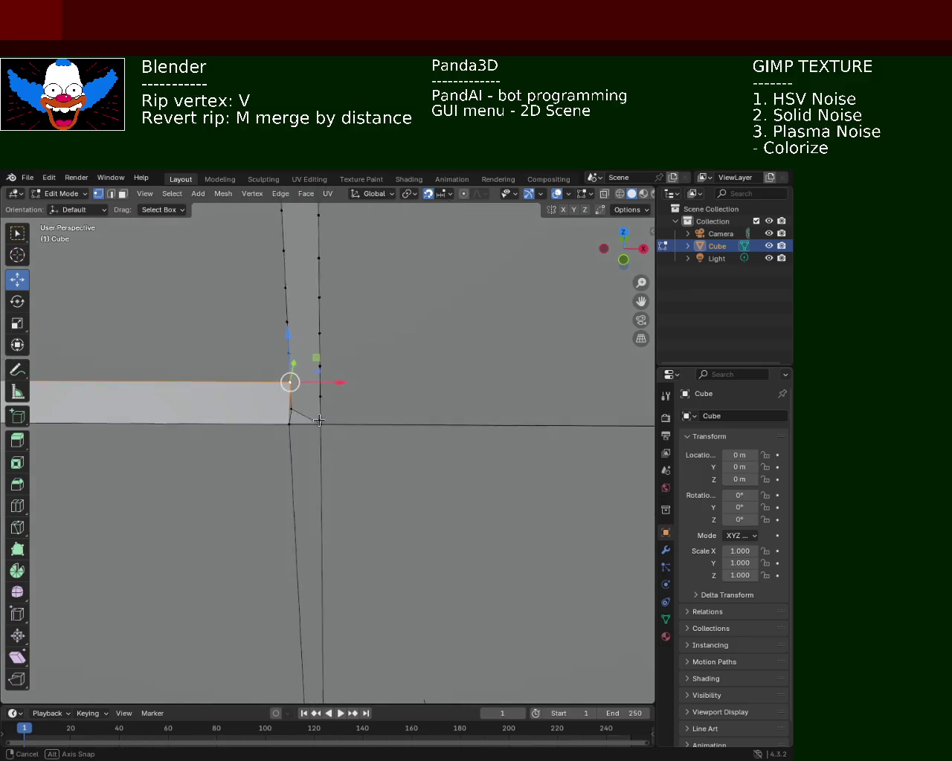
middle_click_drag(327, 417, 304, 402)
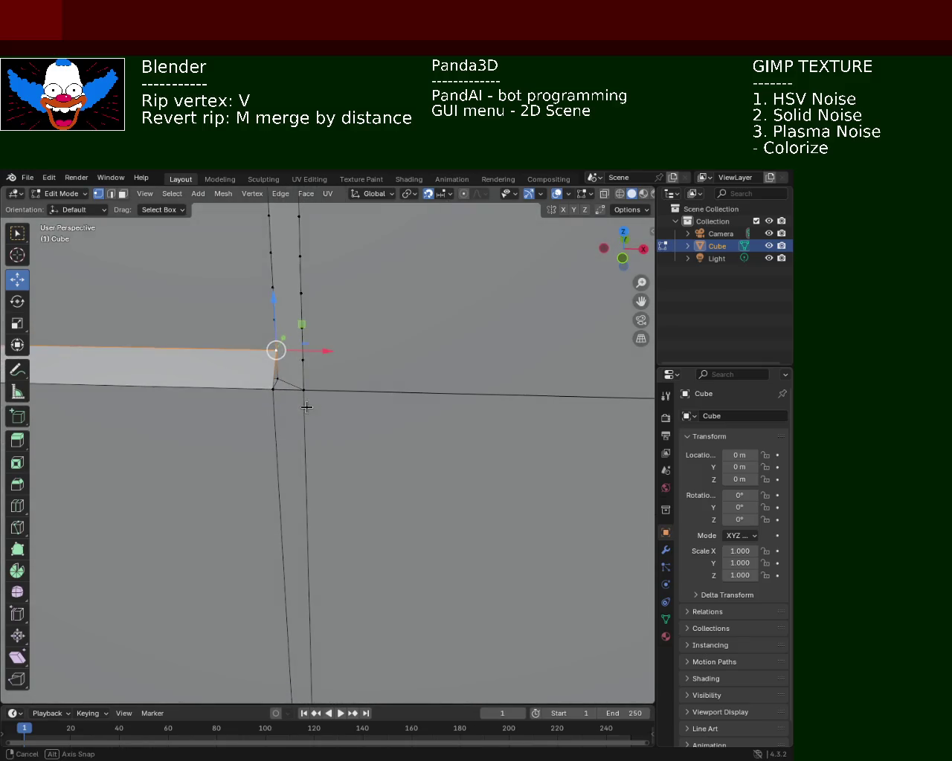
left_click(303, 389, "shift")
left_click(273, 388, "shift")
left_click(314, 449)
mouse_move(397, 473)
middle_mouse_down()
mouse_move(425, 412)
mouse_move(421, 442)
mouse_move(397, 463)
mouse_move(449, 476)
mouse_move(335, 428)
mouse_move(381, 414)
middle_mouse_up()
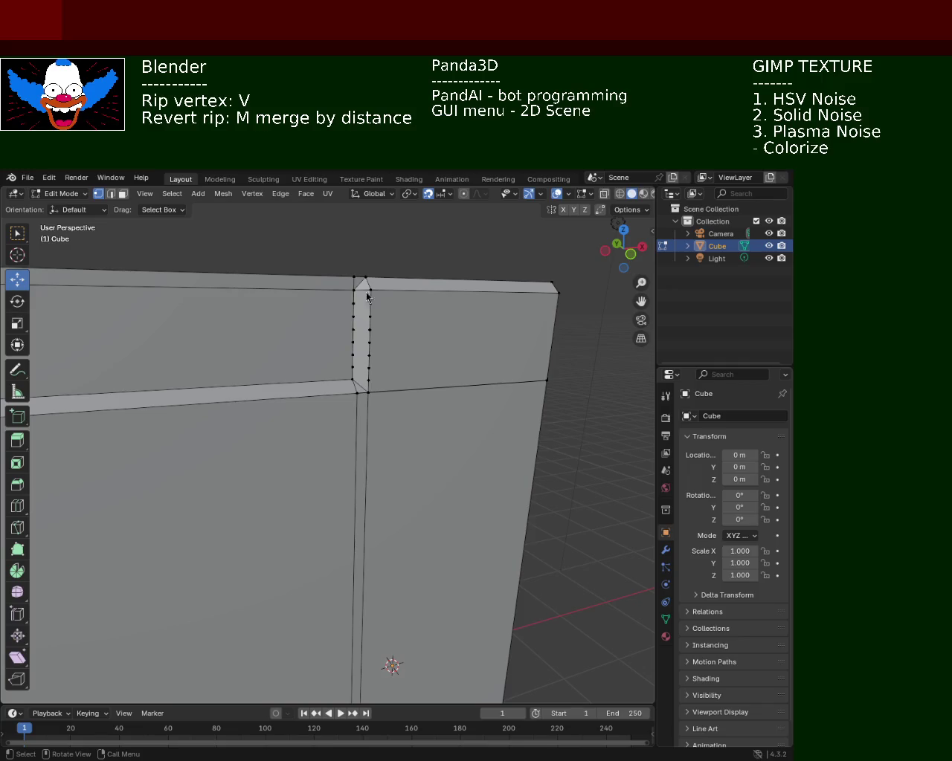
- Dissolve the surplus seam-edge vertices in two batches, three and then five
left_click(370, 367, "shift")
left_click(370, 354, "shift")
left_click(370, 341, "shift")
key("x")
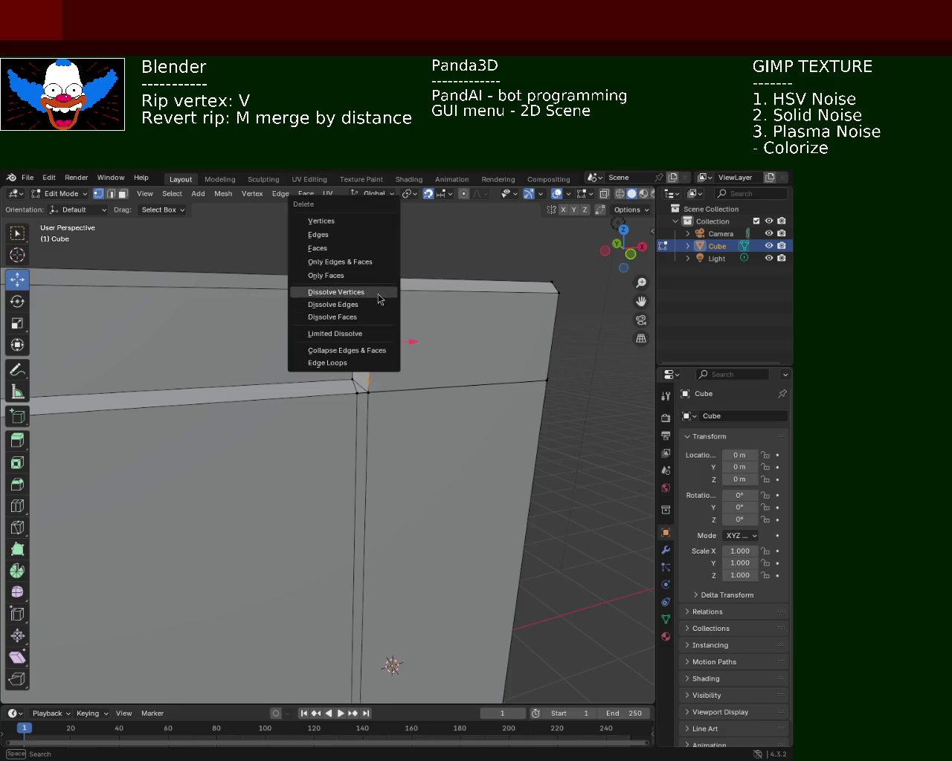
left_click(378, 299)
left_click(355, 304)
left_click(353, 312, "shift")
left_click(351, 331, "shift")
left_click(353, 354, "shift")
left_click(353, 367, "shift")
key("x")
left_click(361, 370)
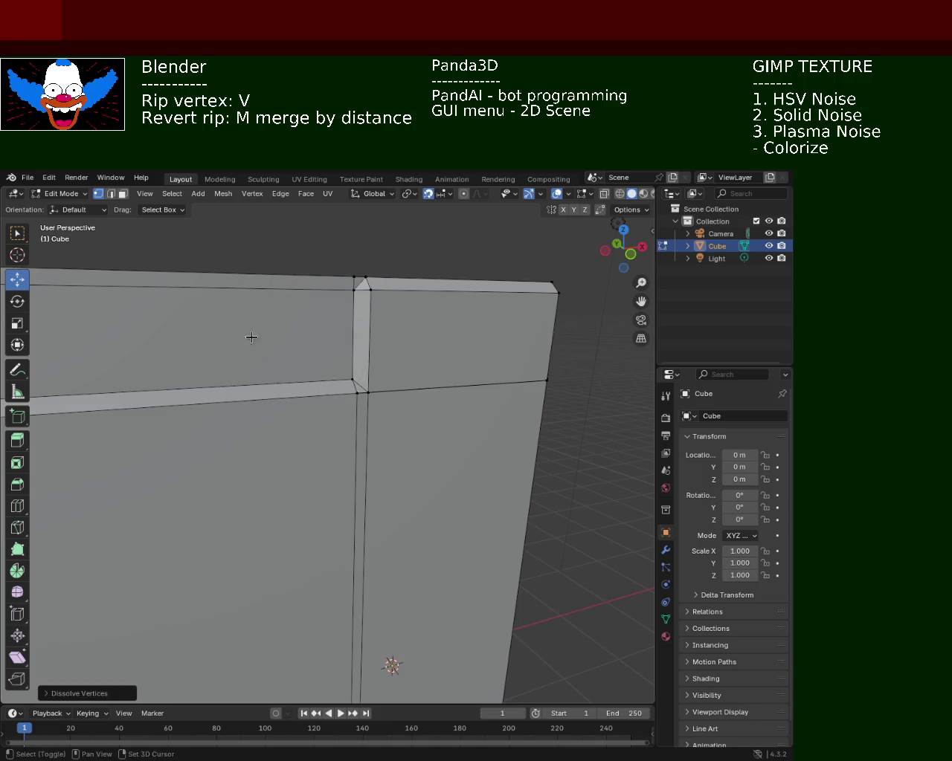
- Dissolve the four extra vertices on the corner edge
middle_click_drag(252, 337, 350, 350)
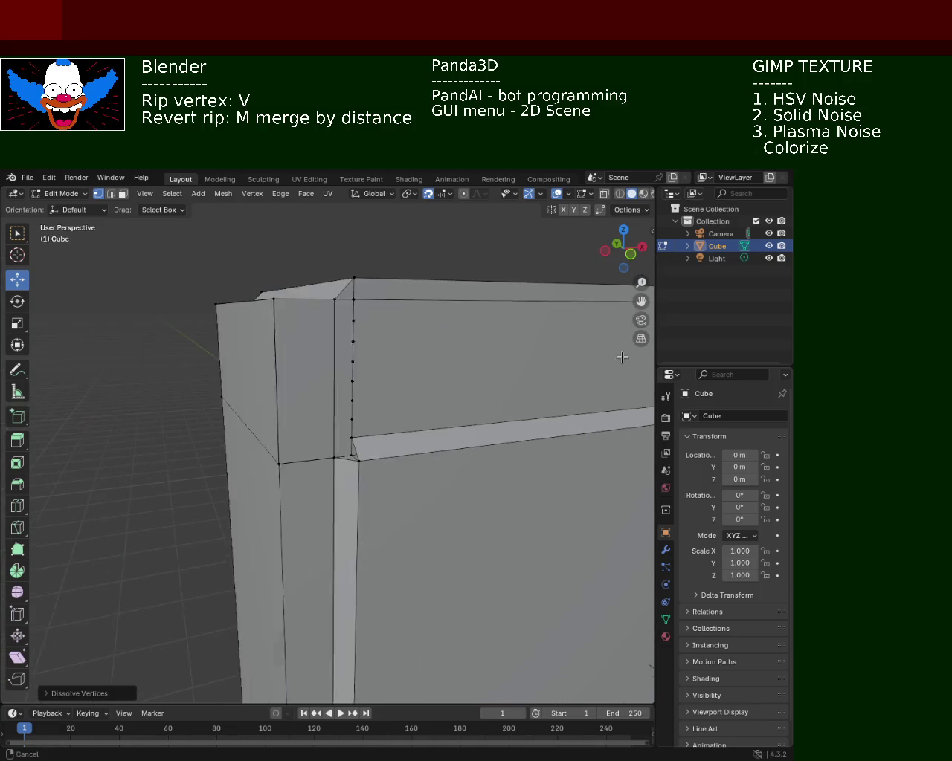
left_click(352, 334)
left_click(360, 361, "shift")
left_click(360, 381, "shift")
left_click(360, 402, "shift")
key("x")
left_click(366, 429)
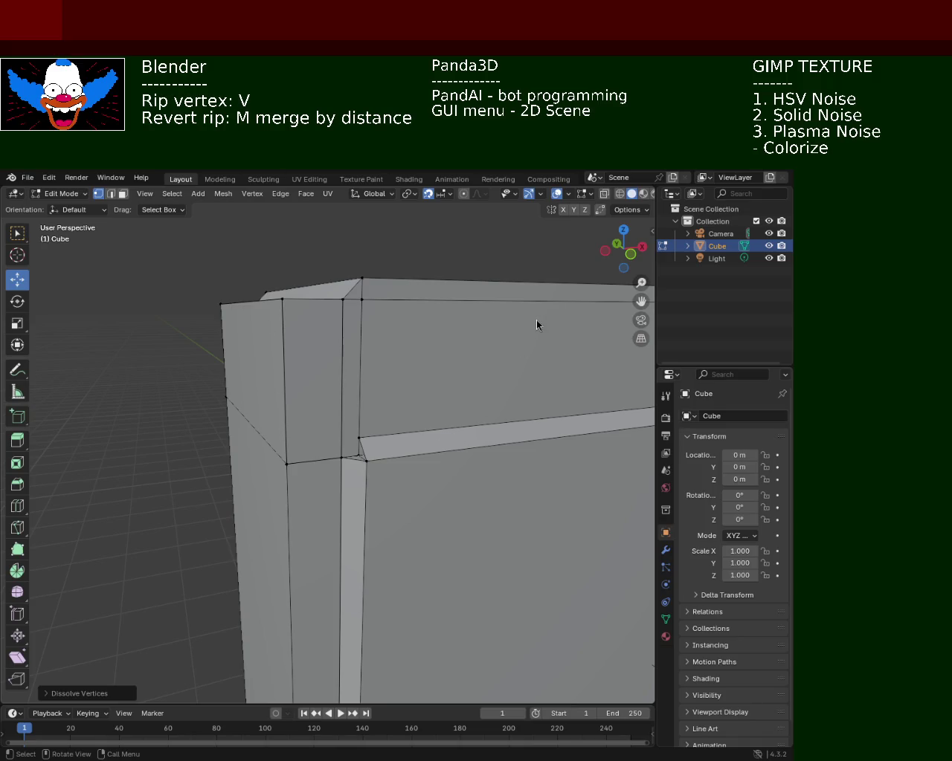
- Select the two vertices at the ripped corner and fill a face between them
scroll(387, 435, "up", 3)
left_click(385, 431)
left_click(354, 470, "shift")
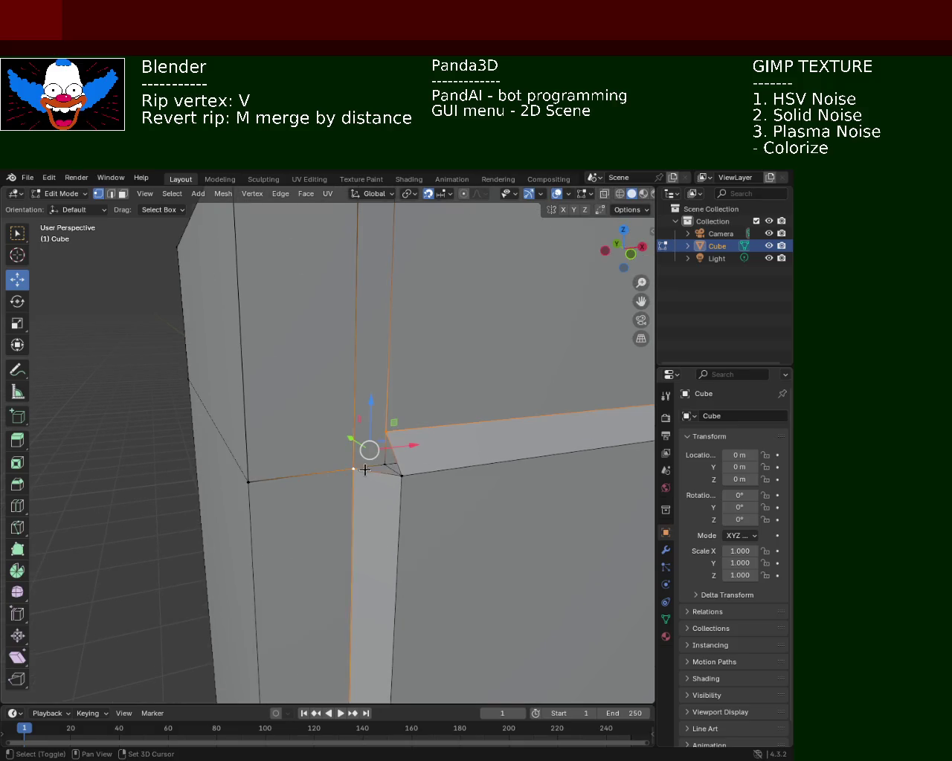
key("f")
scroll(416, 401, "down", 2)
scroll(446, 446, "down", 2)
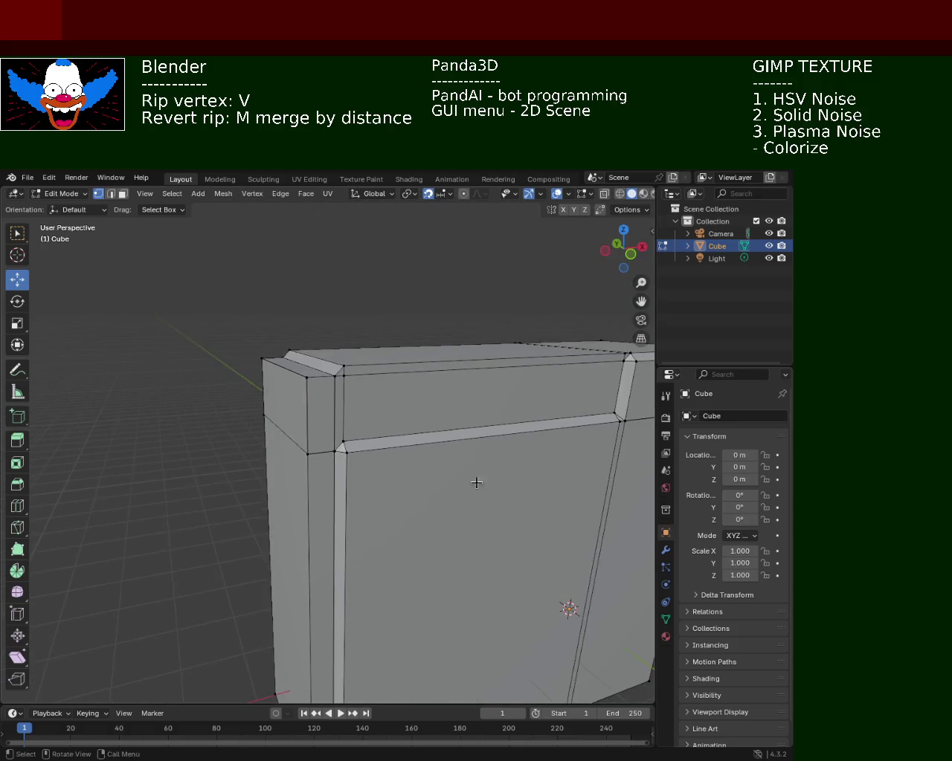
middle_click_drag(476, 483, 512, 399)
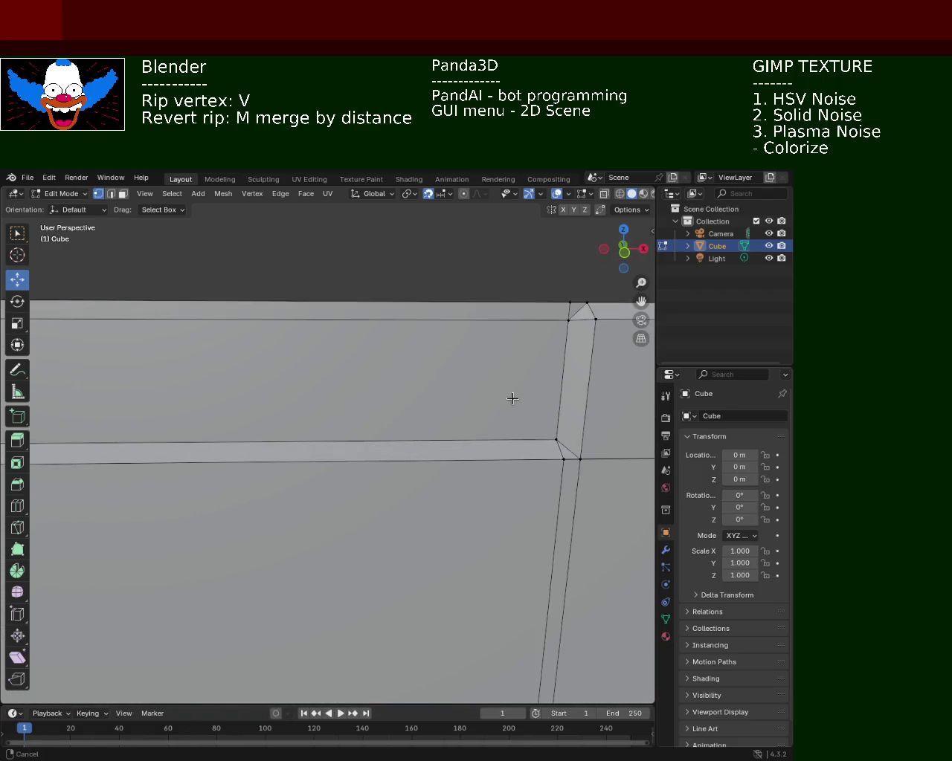
mouse_move(404, 389)
middle_mouse_down()
mouse_move(484, 437)
mouse_move(430, 382)
middle_mouse_up()
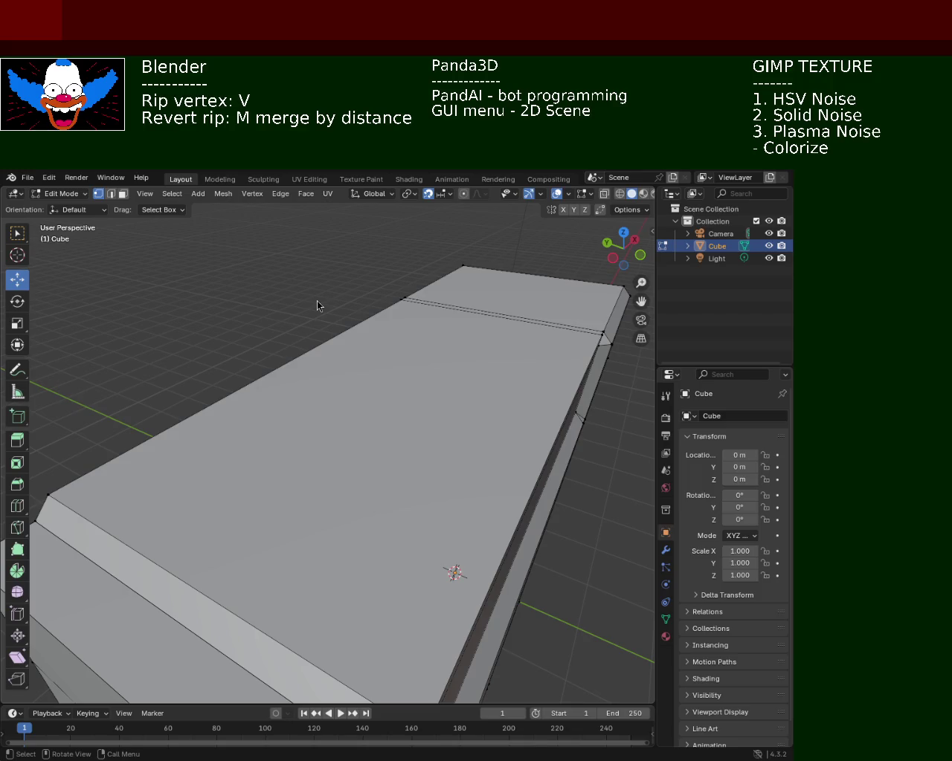
mouse_move(506, 407)
middle_mouse_down()
mouse_move(452, 426)
mouse_move(379, 419)
mouse_move(403, 398)
mouse_move(295, 426)
mouse_move(315, 463)
mouse_move(408, 468)
mouse_move(386, 481)
mouse_move(291, 463)
mouse_move(496, 461)
mouse_move(500, 489)
mouse_move(329, 458)
mouse_move(346, 447)
mouse_move(285, 463)
mouse_move(293, 462)
middle_mouse_up()
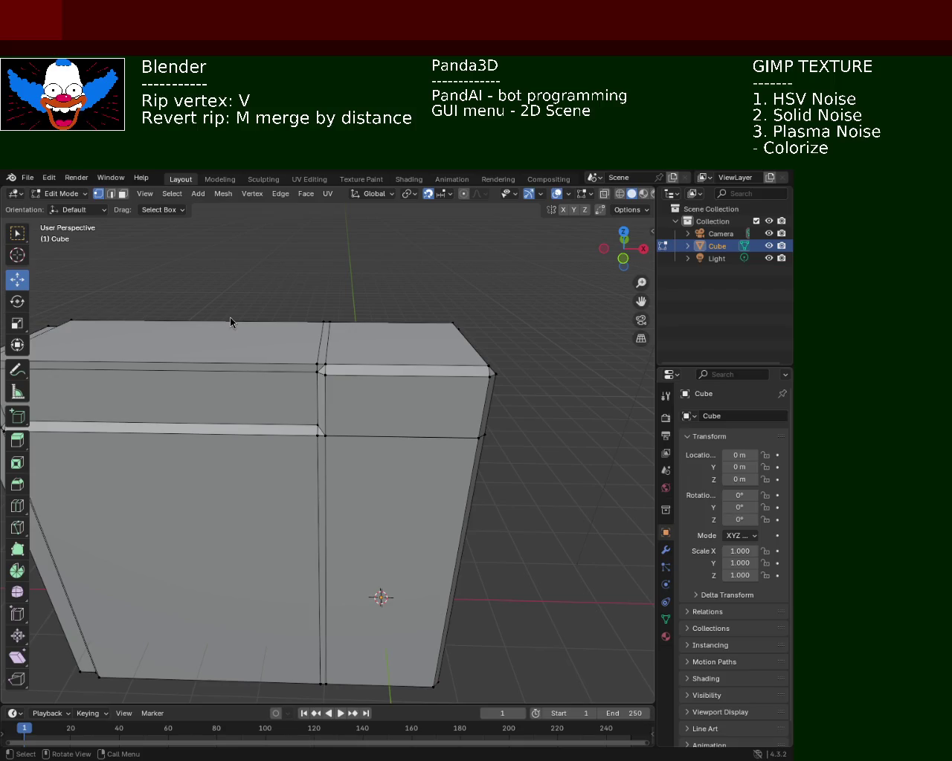
mouse_move(379, 383)
middle_mouse_down()
mouse_move(349, 426)
mouse_move(362, 437)
mouse_move(361, 409)
mouse_move(276, 429)
mouse_move(296, 425)
mouse_move(272, 419)
mouse_move(270, 427)
middle_mouse_up()
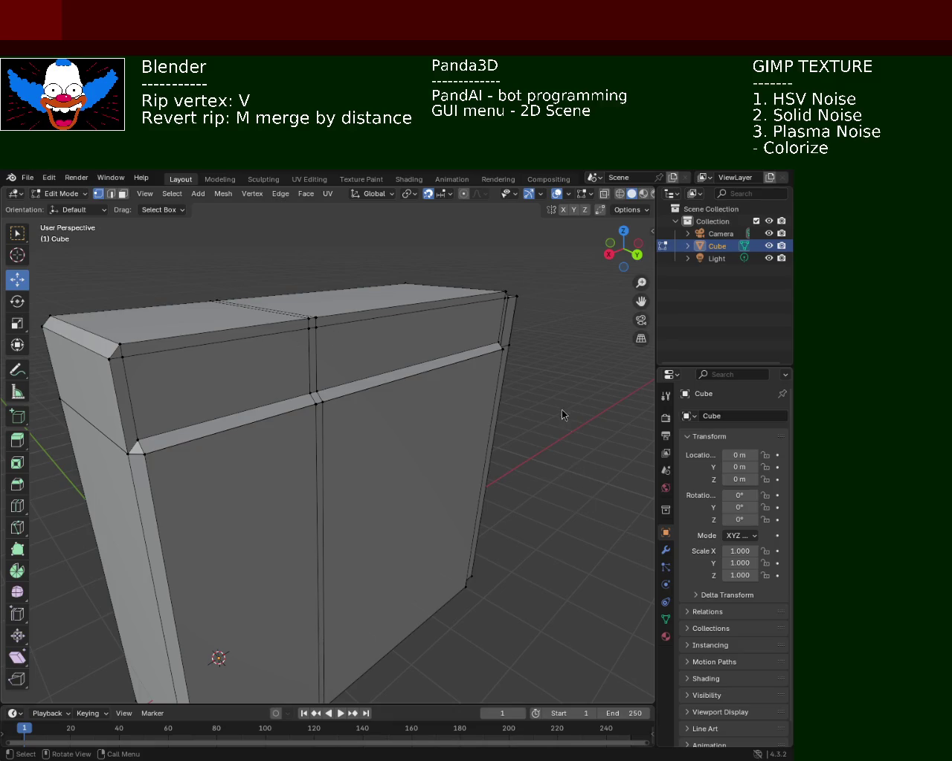
mouse_move(518, 431)
middle_mouse_down()
mouse_move(330, 491)
mouse_move(384, 394)
mouse_move(362, 438)
mouse_move(314, 395)
mouse_move(312, 417)
mouse_move(287, 403)
mouse_move(325, 406)
mouse_move(425, 442)
mouse_move(446, 409)
mouse_move(414, 408)
mouse_move(393, 394)
mouse_move(287, 398)
mouse_move(329, 397)
mouse_move(266, 361)
middle_mouse_up()
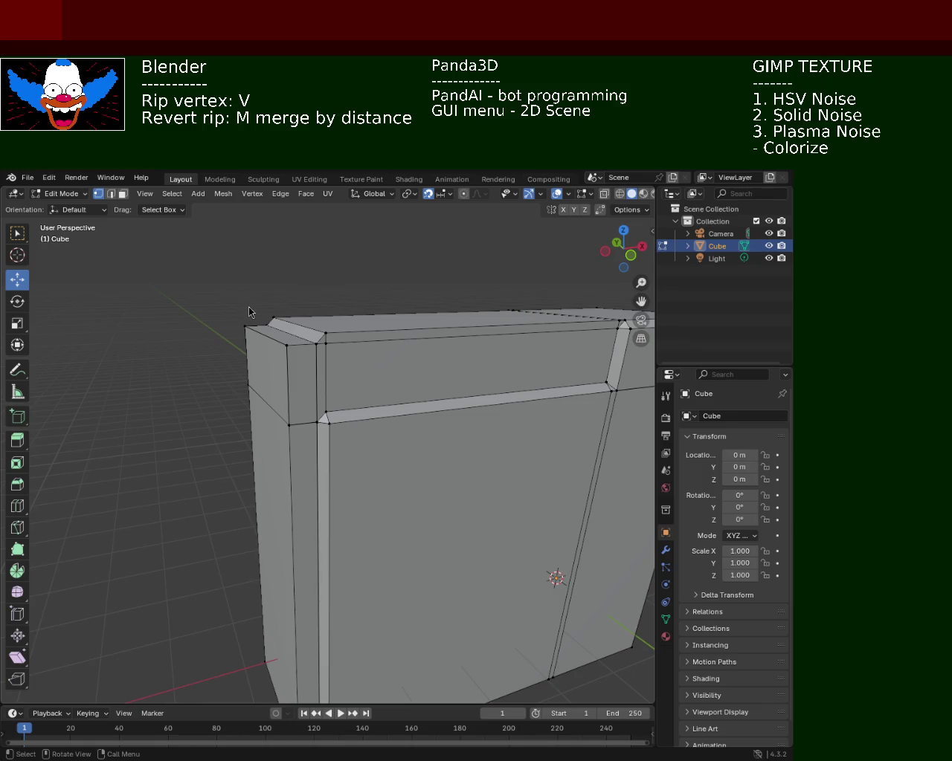
middle_click_drag(527, 315, 319, 334)
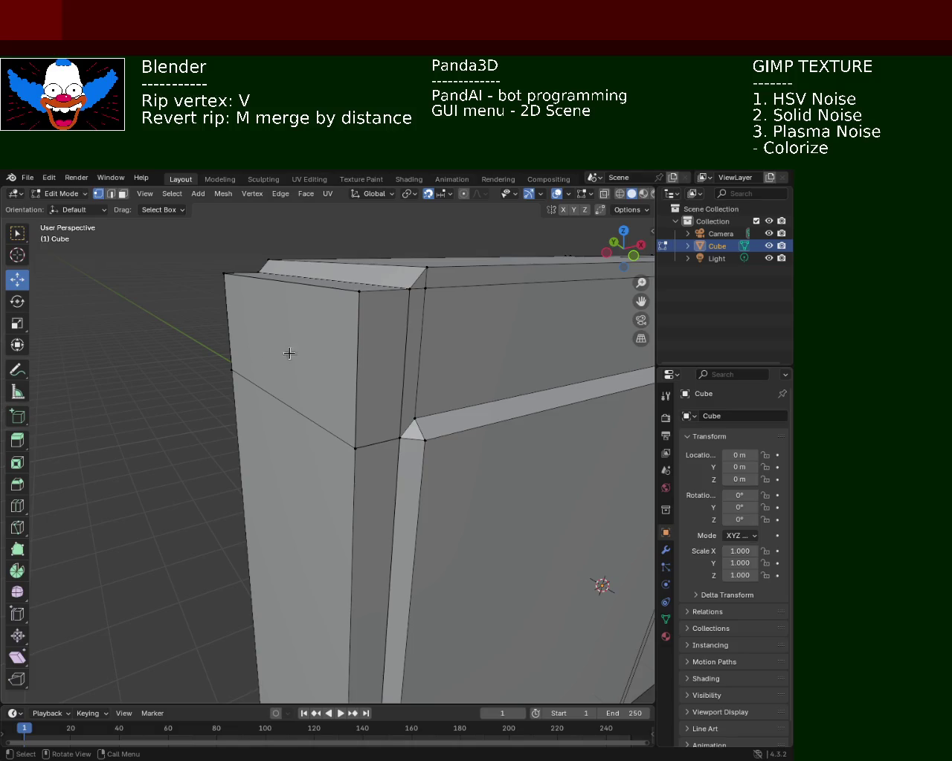
key("3")
- Select two front-left faces, trial-move them 1 along X, then cancel the move
left_click(331, 413)
left_click(335, 439, "shift")
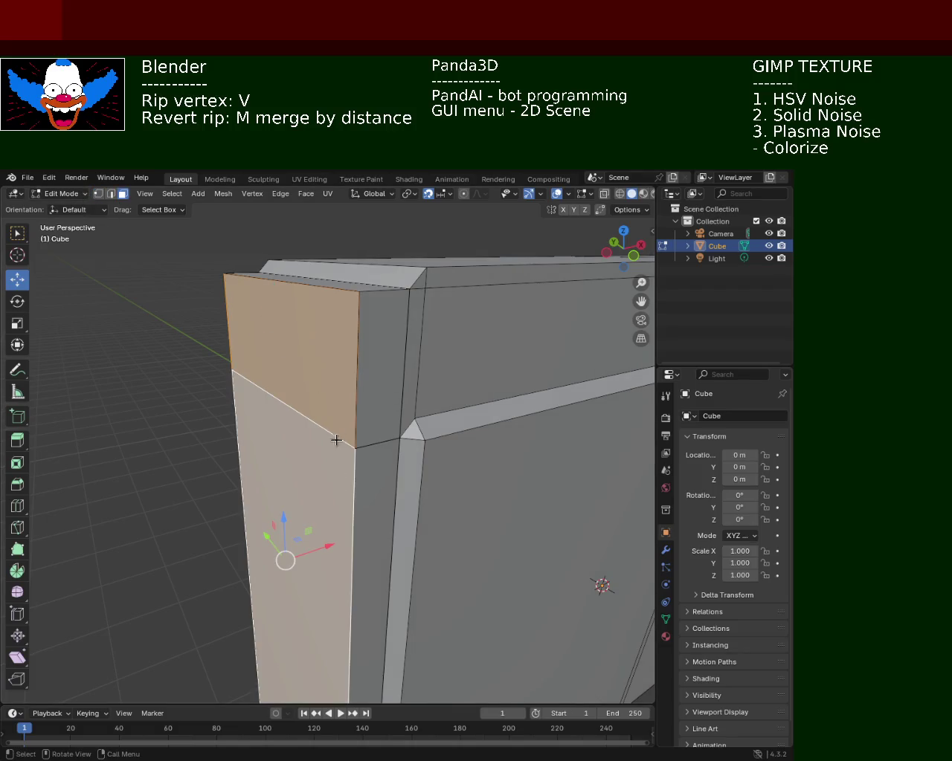
type("gx1")
key("BackSpace")
type("1")
key("BackSpace")
type("1")
key("Escape")
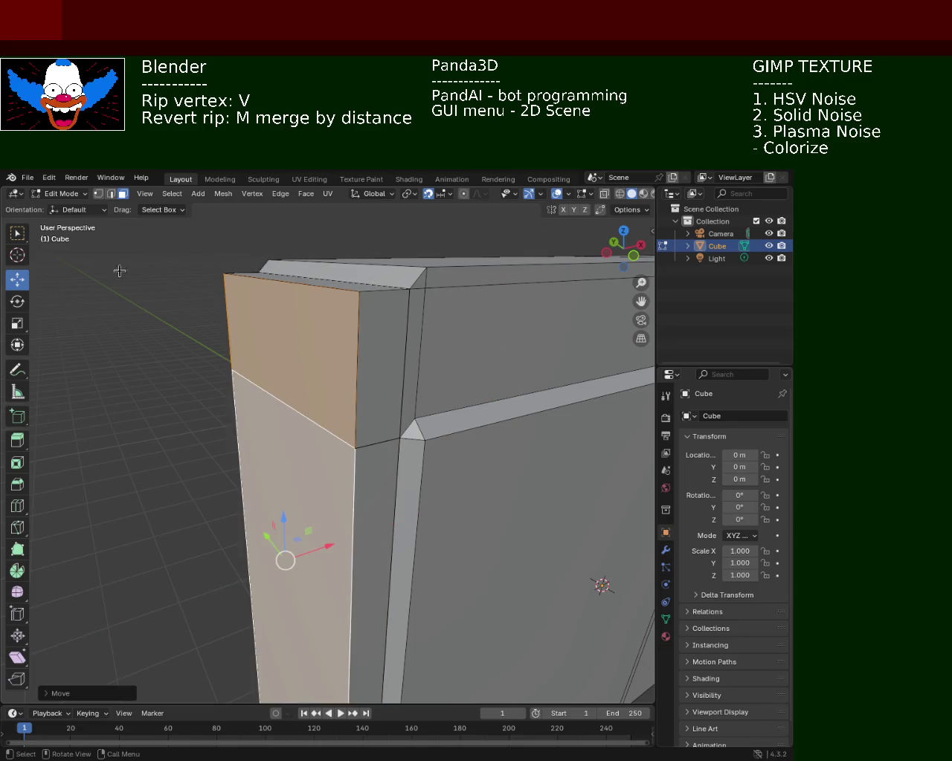
- Delete the first side face and a narrow side face of the box
left_click(373, 391)
key("x")
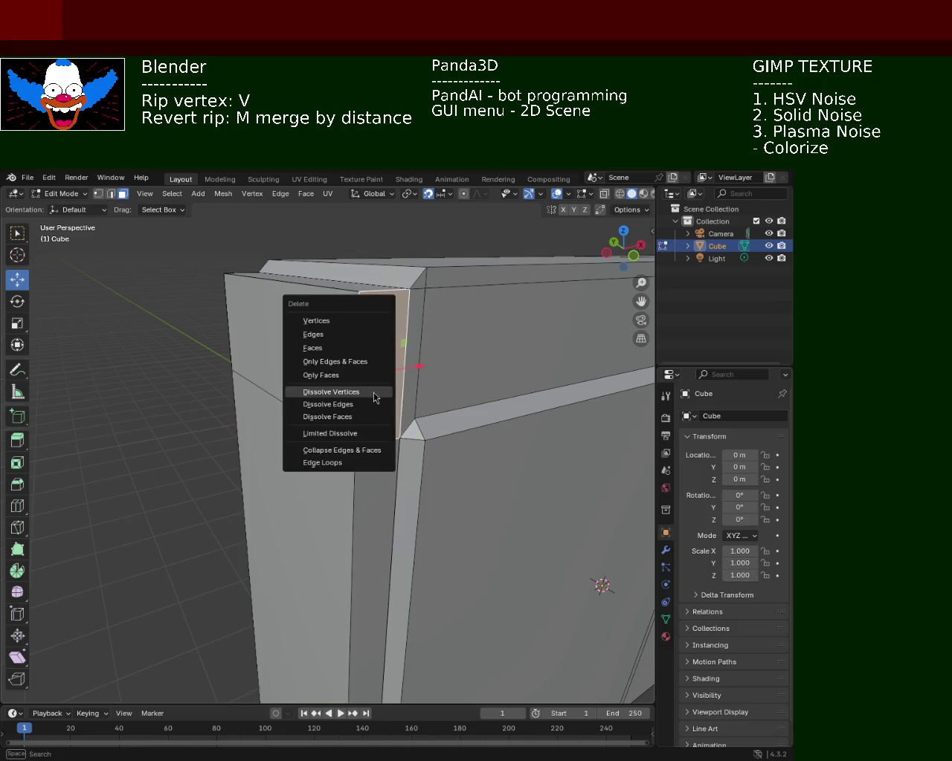
left_click(344, 346)
mouse_move(344, 346)
middle_mouse_down()
mouse_move(474, 404)
mouse_move(439, 319)
middle_mouse_up()
left_click(329, 312)
key("x")
left_click(333, 312)
- Delete several more small side-panel faces one by one
mouse_move(334, 318)
middle_mouse_down()
mouse_move(353, 342)
mouse_move(374, 335)
mouse_move(350, 323)
mouse_move(357, 334)
mouse_move(387, 329)
mouse_move(364, 364)
middle_mouse_up()
left_click(386, 329)
key("x")
left_click(363, 336)
left_click(357, 383)
key("x")
left_click(359, 384)
left_click(363, 358)
key("x")
left_click(363, 362)
left_click(327, 404)
key("x")
left_click(330, 406)
- Delete the remaining lower side-panel faces
mouse_move(329, 406)
middle_mouse_down()
mouse_move(386, 375)
mouse_move(374, 404)
middle_mouse_up()
left_click(368, 506)
key("x")
left_click(377, 407)
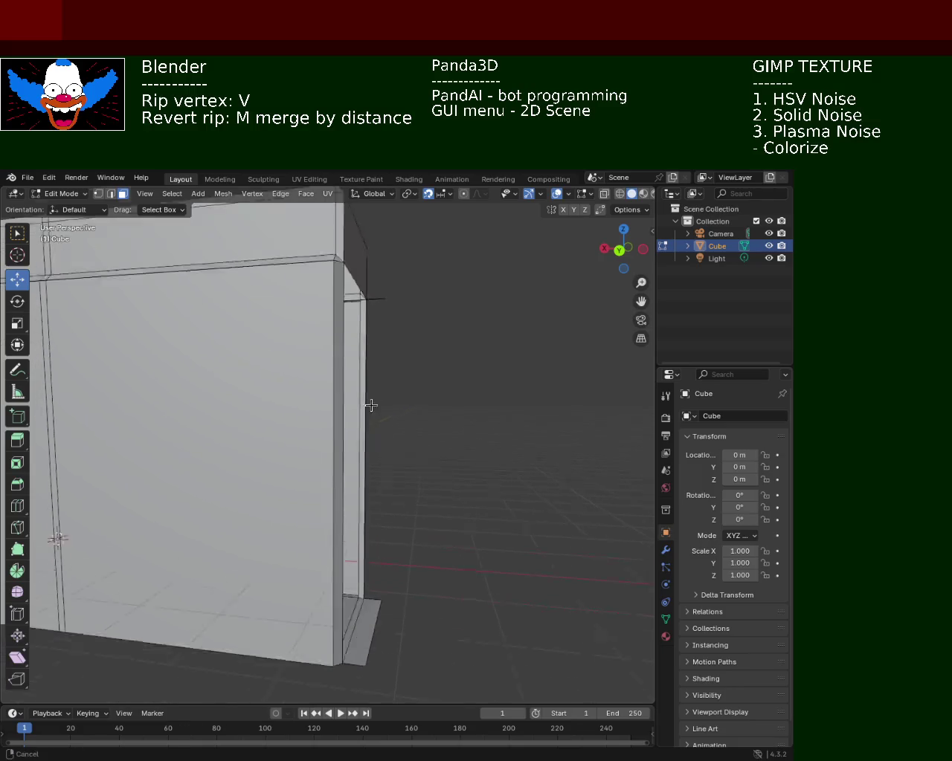
left_click(357, 532)
key("x")
left_click(369, 542)
- In edge select mode, dissolve and then delete the leftover side edges
mouse_move(384, 327)
middle_mouse_down()
mouse_move(383, 312)
mouse_move(395, 444)
mouse_move(416, 318)
mouse_move(412, 418)
mouse_move(372, 339)
mouse_move(400, 397)
mouse_move(405, 316)
mouse_move(394, 304)
middle_mouse_up()
left_click(110, 193)
key("x")
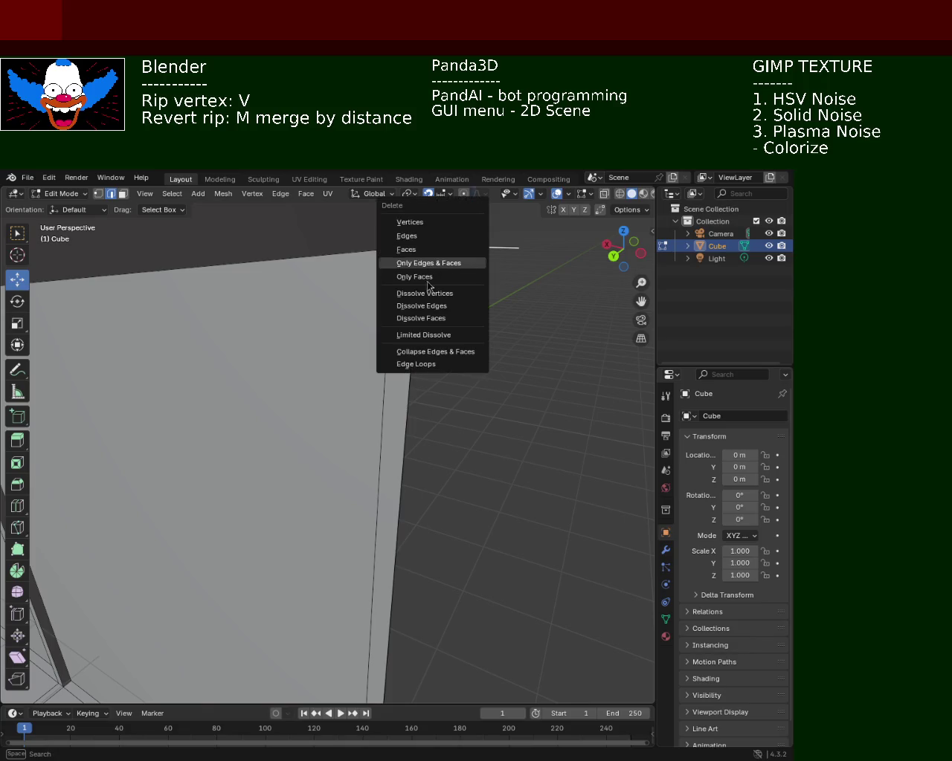
left_click(431, 306)
key("x")
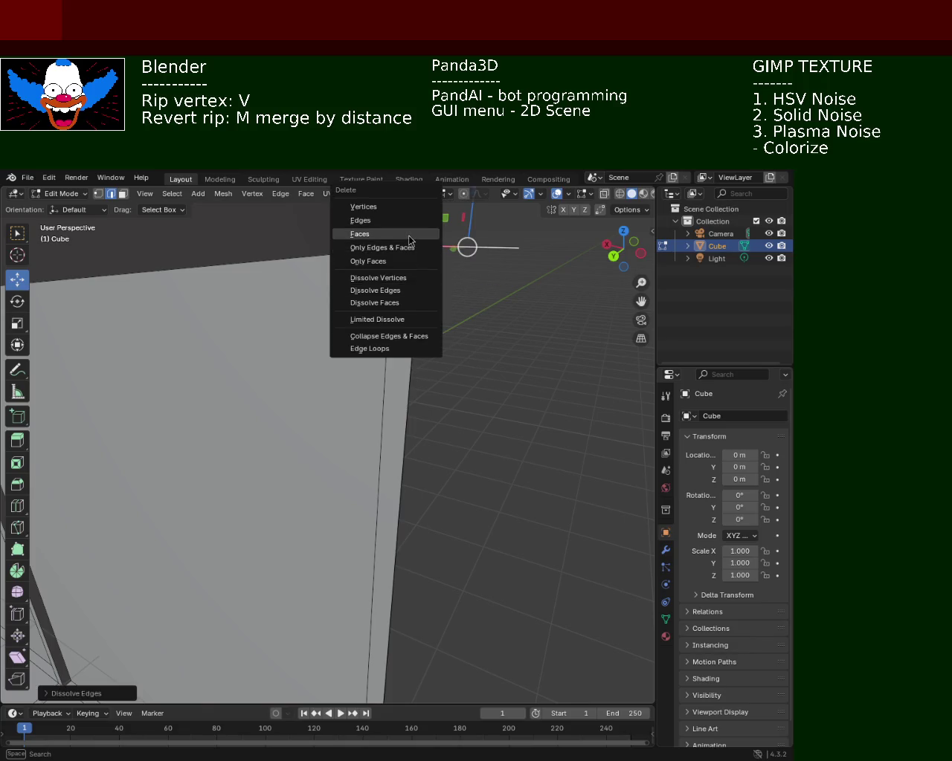
left_click(409, 220)
key("x")
left_click(480, 255)
mouse_move(471, 259)
middle_mouse_down("ctrl")
mouse_move(489, 322)
mouse_move(351, 360)
mouse_move(365, 336)
middle_mouse_up("ctrl")
scroll(388, 285, "up", 5)
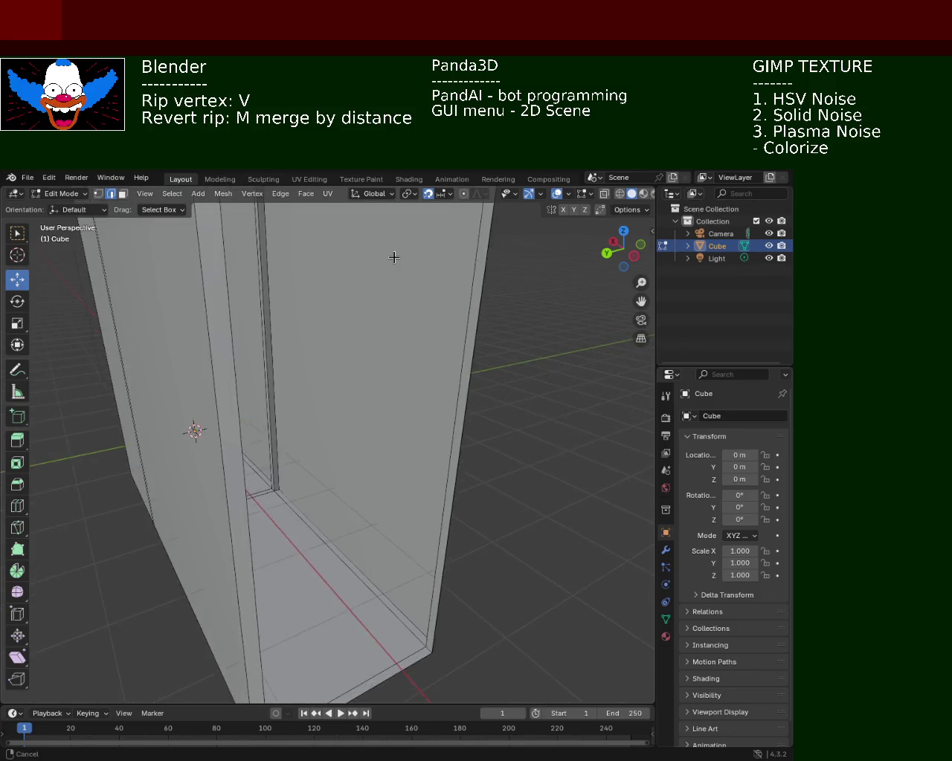
- In vertex select mode, select the box's top-left and top-right vertices
scroll(393, 257, "down", 4)
left_click(98, 194)
mouse_move(322, 293)
middle_mouse_down()
mouse_move(274, 305)
mouse_move(283, 282)
mouse_move(303, 337)
mouse_move(195, 266)
mouse_move(250, 302)
middle_mouse_up()
left_click(186, 234)
left_click(445, 233, "shift")
left_click(445, 233, "shift")
left_click(444, 232, "shift")
- Add the bottom-right and bottom-left vertices, then pick the small loose vertex
middle_click_drag(383, 404, 367, 569)
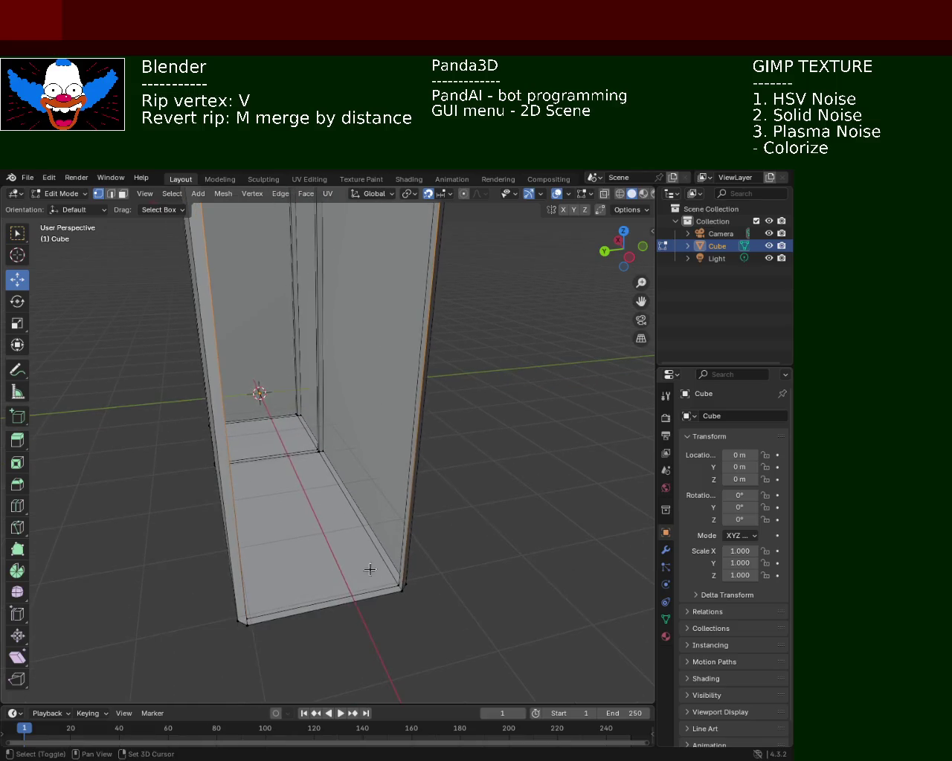
left_click(402, 591, "shift")
left_click(250, 626, "shift")
mouse_move(285, 629)
middle_mouse_down()
mouse_move(433, 314)
mouse_move(446, 392)
middle_mouse_up()
left_click(452, 368)
- Dissolve and then delete the stray loose vertices left in the cabinet mesh
left_click(458, 371)
key("x")
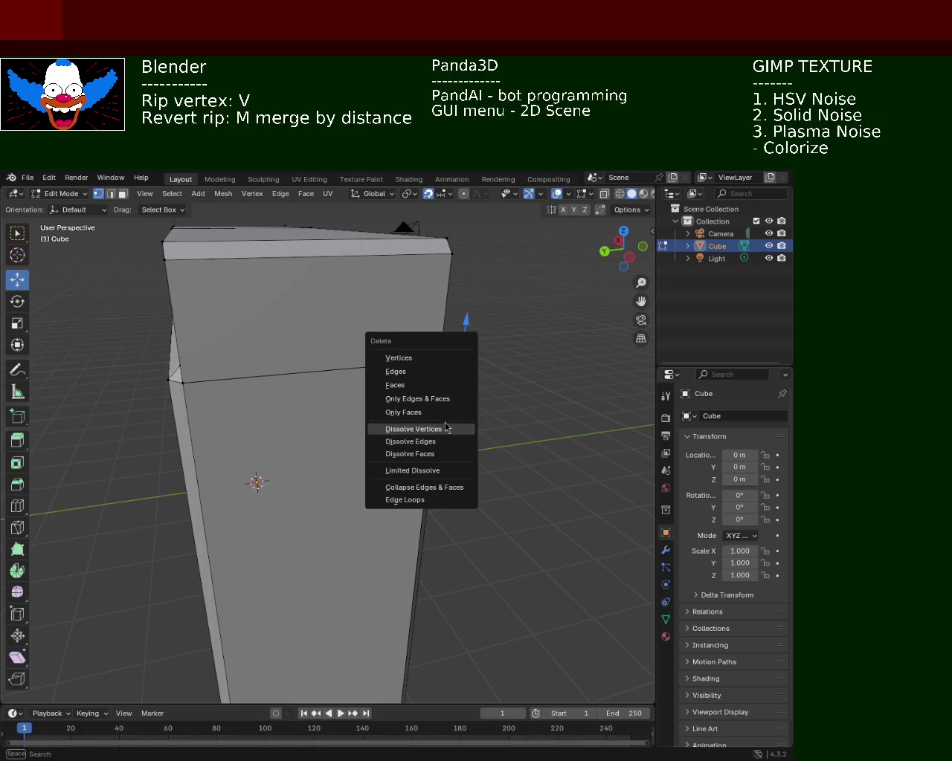
left_click(432, 429)
key("x")
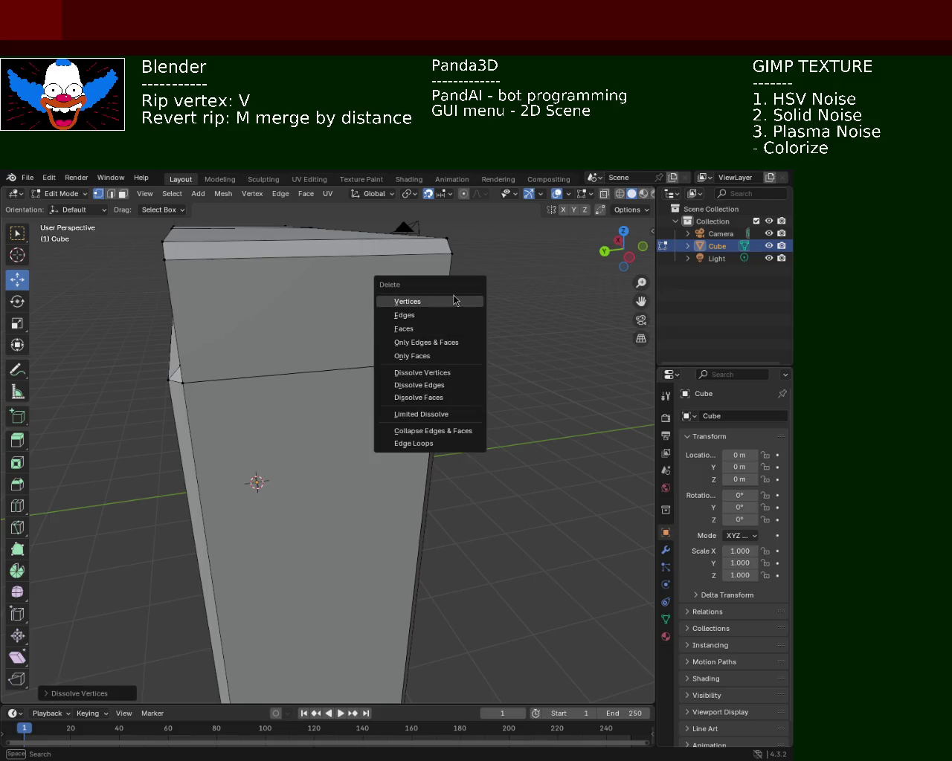
left_click(446, 302)
mouse_move(446, 301)
middle_mouse_down()
mouse_move(516, 346)
mouse_move(449, 399)
middle_mouse_up()
left_click(450, 402)
key("x")
left_click(450, 407)
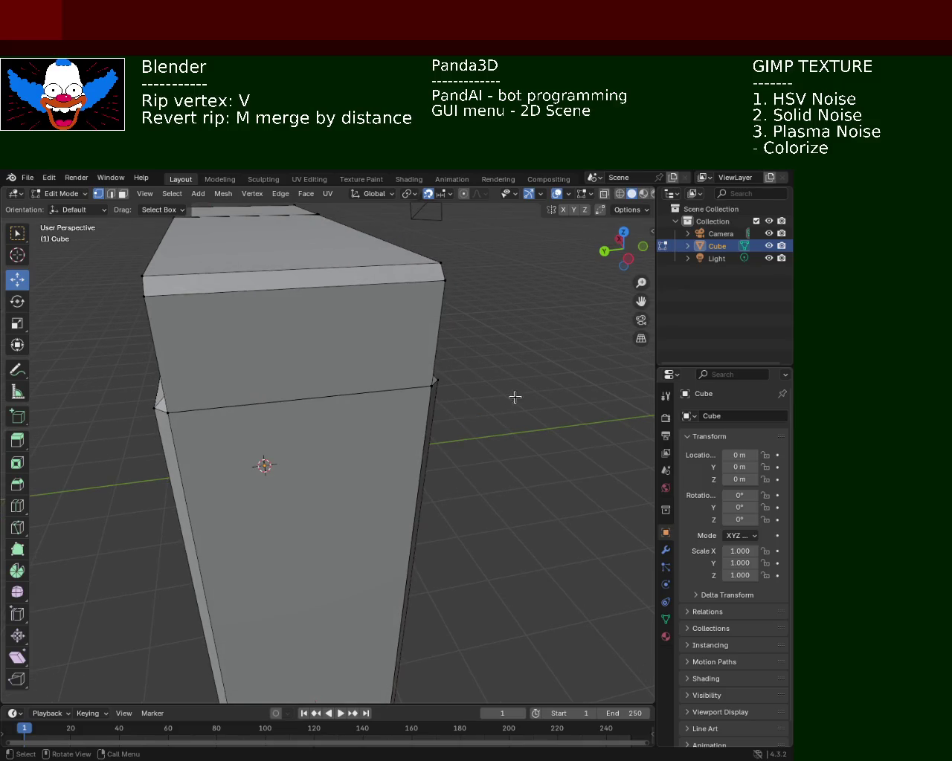
middle_click_drag(557, 371, 362, 390)
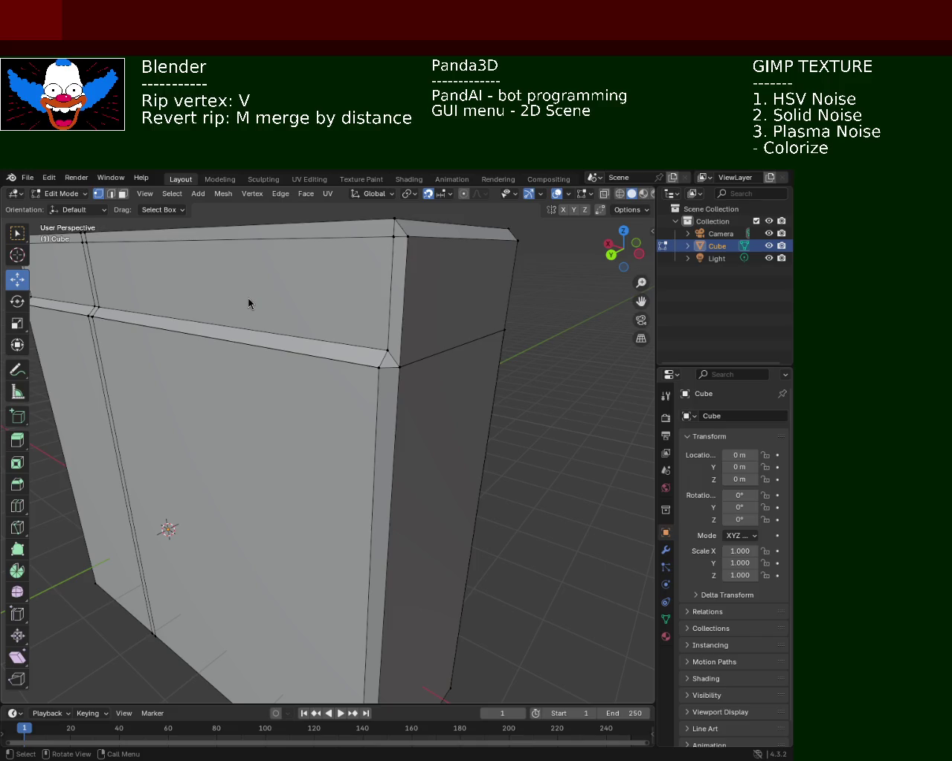
mouse_move(551, 313)
middle_mouse_down()
mouse_move(300, 377)
mouse_move(410, 446)
mouse_move(308, 367)
mouse_move(252, 408)
mouse_move(257, 387)
mouse_move(245, 352)
mouse_move(186, 319)
mouse_move(186, 343)
mouse_move(404, 344)
mouse_move(296, 378)
mouse_move(374, 365)
mouse_move(362, 345)
mouse_move(382, 331)
mouse_move(405, 351)
mouse_move(319, 335)
mouse_move(143, 348)
mouse_move(402, 345)
middle_mouse_up()
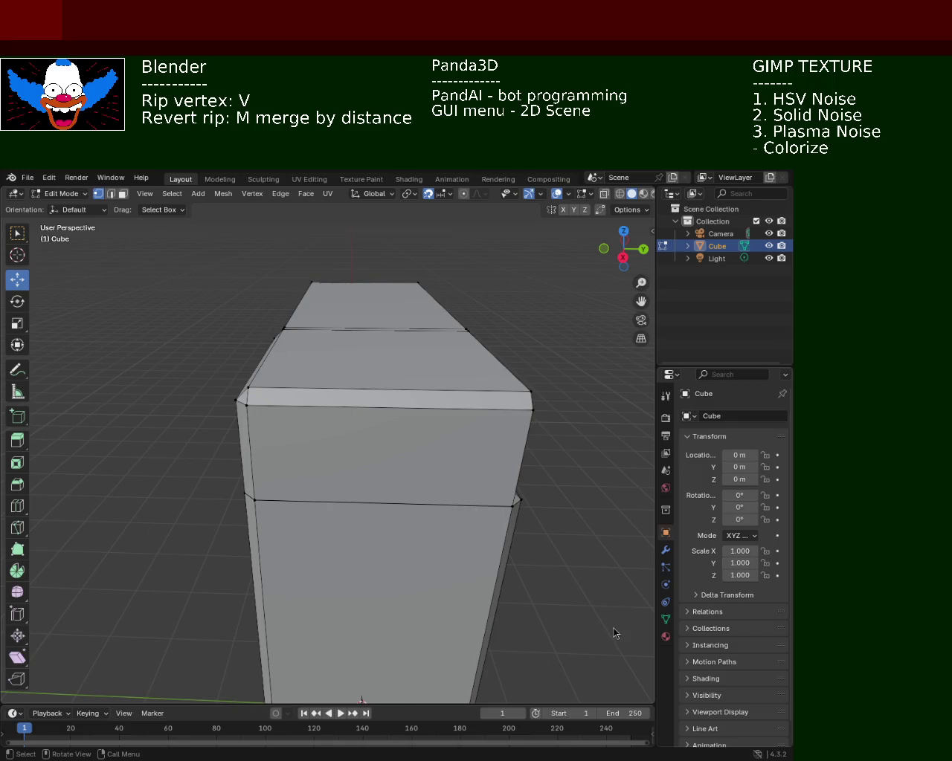
mouse_move(543, 387)
middle_mouse_down()
mouse_move(246, 488)
mouse_move(272, 516)
mouse_move(337, 416)
mouse_move(352, 453)
mouse_move(425, 525)
mouse_move(394, 508)
mouse_move(257, 487)
mouse_move(268, 453)
mouse_move(348, 439)
mouse_move(329, 377)
mouse_move(439, 384)
mouse_move(533, 444)
mouse_move(338, 421)
mouse_move(414, 433)
mouse_move(241, 431)
mouse_move(333, 414)
mouse_move(348, 439)
mouse_move(179, 433)
mouse_move(131, 444)
mouse_move(133, 423)
mouse_move(58, 425)
mouse_move(208, 449)
mouse_move(337, 434)
mouse_move(394, 467)
mouse_move(404, 408)
mouse_move(357, 431)
mouse_move(352, 469)
mouse_move(290, 493)
mouse_move(316, 480)
middle_mouse_up()
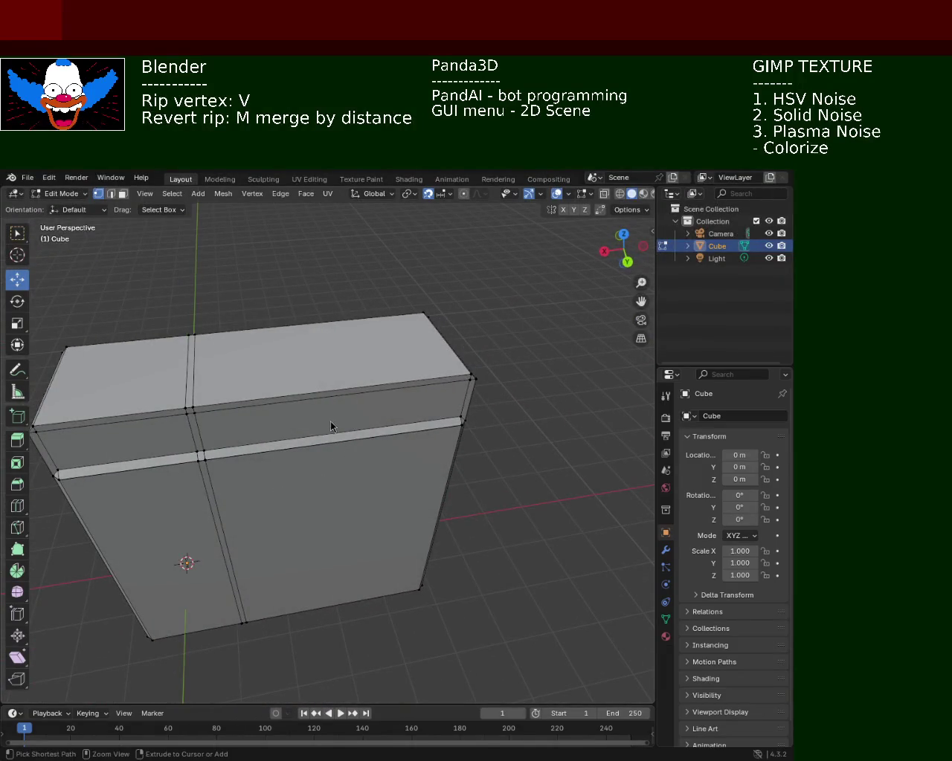
mouse_move(312, 387)
middle_mouse_down()
mouse_move(276, 379)
mouse_move(378, 357)
middle_mouse_up()
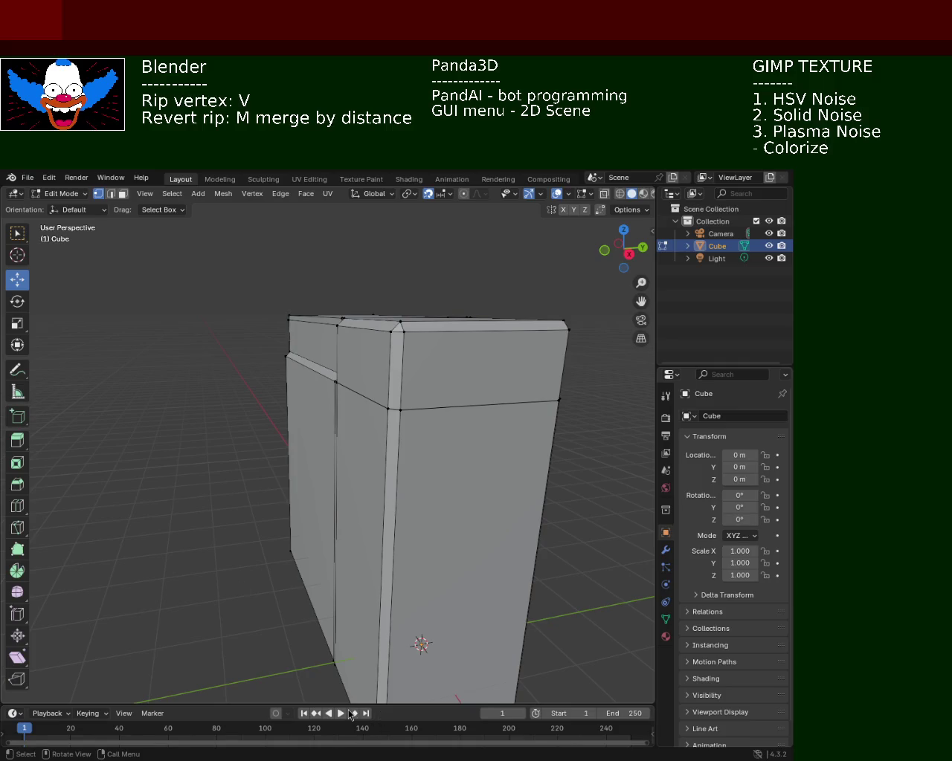
mouse_move(526, 497)
middle_mouse_down()
mouse_move(325, 346)
mouse_move(337, 328)
mouse_move(436, 325)
mouse_move(319, 334)
mouse_move(476, 406)
mouse_move(418, 365)
mouse_move(276, 389)
mouse_move(371, 409)
mouse_move(409, 458)
mouse_move(291, 485)
mouse_move(454, 431)
mouse_move(418, 409)
mouse_move(455, 441)
mouse_move(459, 410)
mouse_move(376, 465)
mouse_move(413, 414)
mouse_move(447, 432)
middle_mouse_up()
scroll(434, 334, "up", 5)
scroll(325, 373, "down", 3)
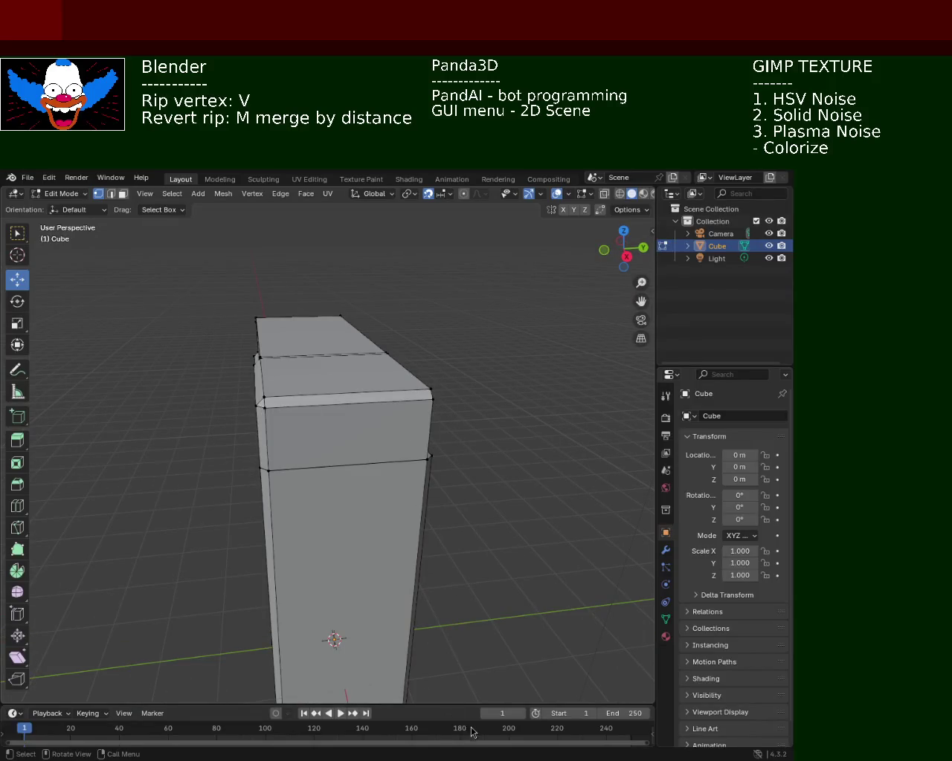
mouse_move(567, 334)
middle_mouse_down()
mouse_move(401, 434)
mouse_move(329, 440)
mouse_move(510, 365)
mouse_move(538, 421)
mouse_move(587, 419)
mouse_move(470, 444)
mouse_move(548, 411)
mouse_move(416, 427)
middle_mouse_up()
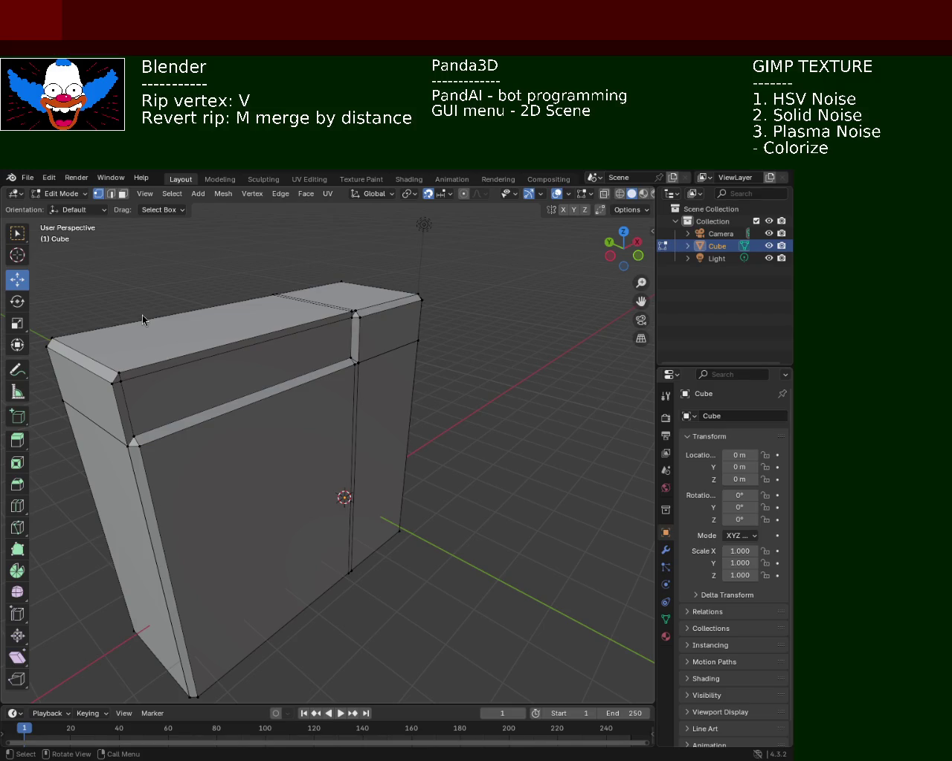
mouse_move(133, 445)
middle_mouse_down()
mouse_move(467, 420)
mouse_move(367, 348)
middle_mouse_up()
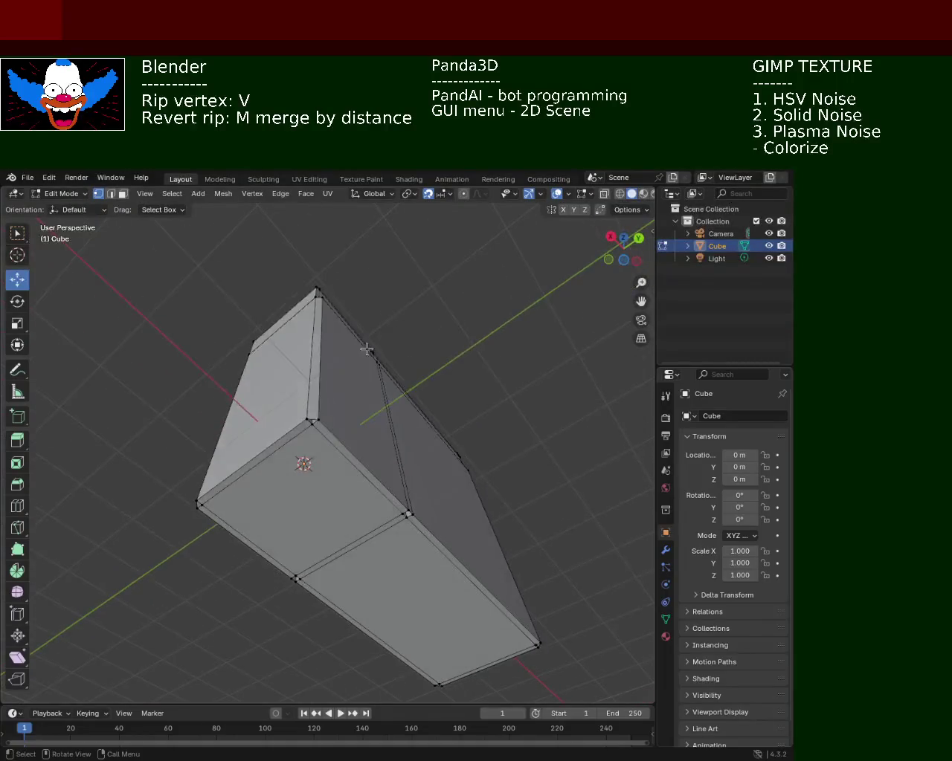
- Zoom into the bottom corner and select both split corner vertices
left_click(312, 422)
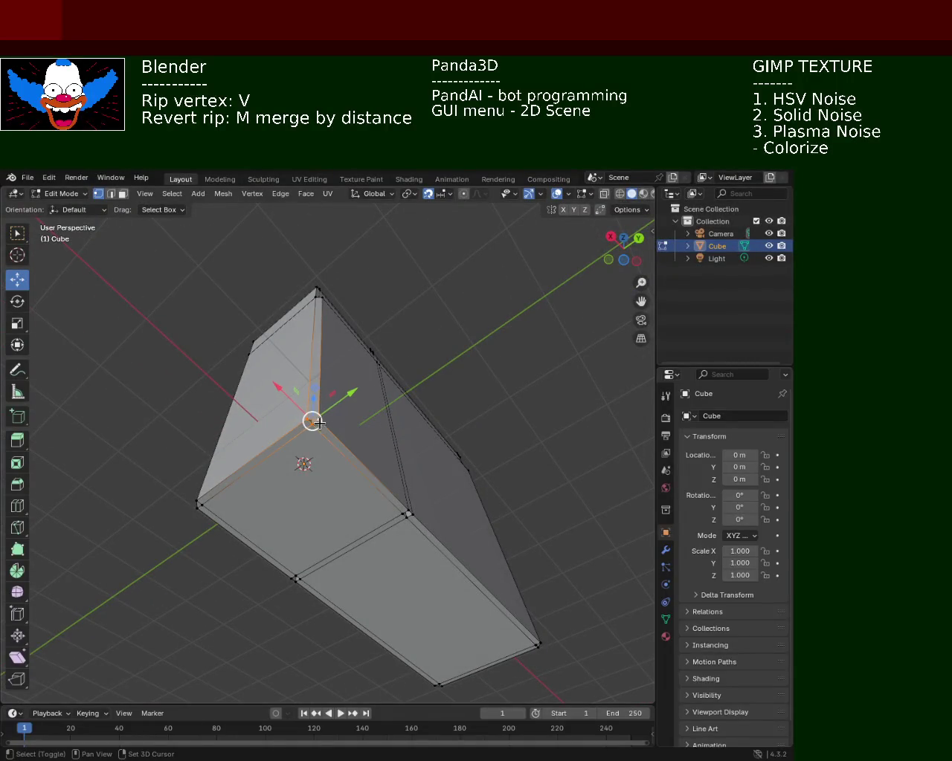
middle_click_drag(319, 424, 393, 419)
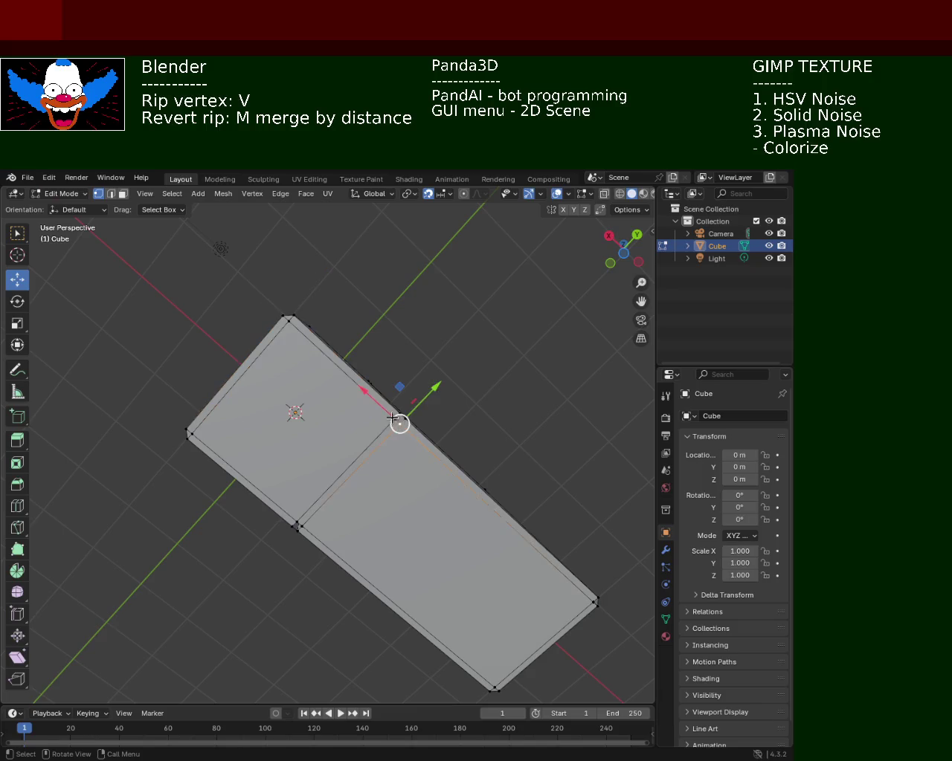
mouse_move(365, 418)
middle_mouse_down()
mouse_move(400, 439)
mouse_move(290, 513)
mouse_move(265, 485)
mouse_move(340, 380)
mouse_move(313, 436)
mouse_move(385, 310)
middle_mouse_up()
left_click(285, 535)
scroll(384, 310, "up", 3)
scroll(365, 357, "up", 3)
left_click(384, 345)
left_click(360, 344, "shift")
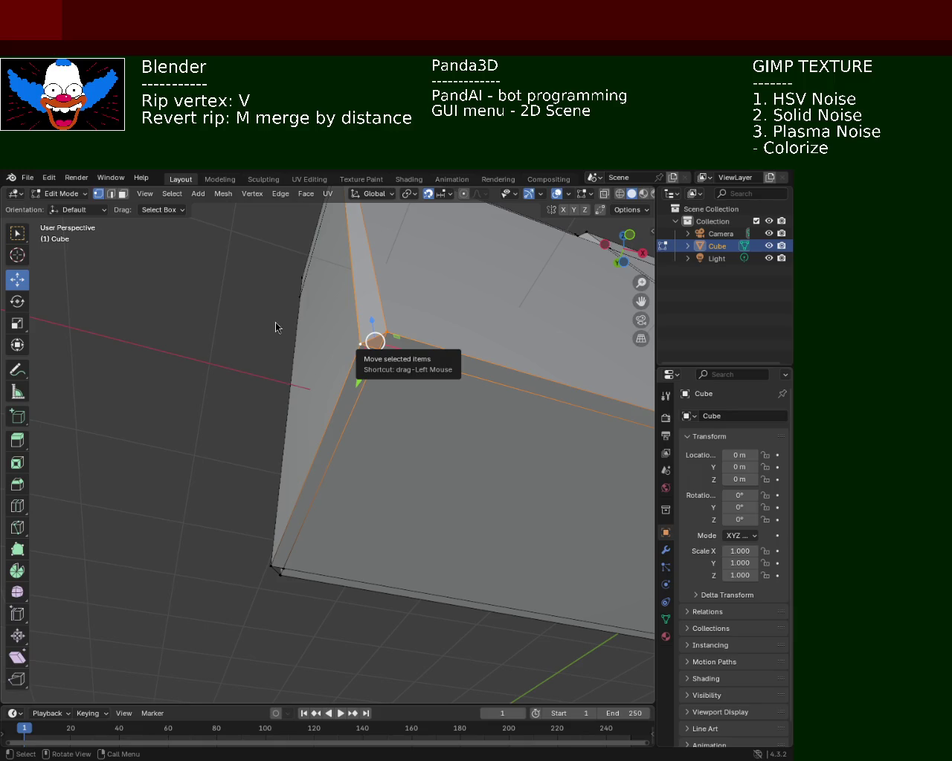
- Rip a bottom corner vertex with V and move it inward to start the taper
mouse_move(449, 328)
middle_mouse_down()
mouse_move(427, 327)
mouse_move(410, 299)
mouse_move(297, 397)
mouse_move(312, 421)
mouse_move(309, 484)
mouse_move(389, 397)
mouse_move(231, 355)
mouse_move(146, 402)
mouse_move(255, 382)
mouse_move(295, 388)
mouse_move(214, 394)
mouse_move(297, 397)
mouse_move(354, 416)
mouse_move(198, 396)
mouse_move(322, 394)
mouse_move(278, 393)
mouse_move(415, 432)
mouse_move(325, 480)
mouse_move(444, 394)
mouse_move(425, 444)
mouse_move(445, 396)
mouse_move(418, 376)
mouse_move(336, 401)
mouse_move(469, 534)
mouse_move(383, 453)
middle_mouse_up()
scroll(372, 446, "down", 5)
left_click(427, 474)
key("v")
left_click(379, 385)
mouse_move(378, 384)
middle_mouse_down()
mouse_move(417, 372)
mouse_move(404, 372)
mouse_move(436, 433)
middle_mouse_up()
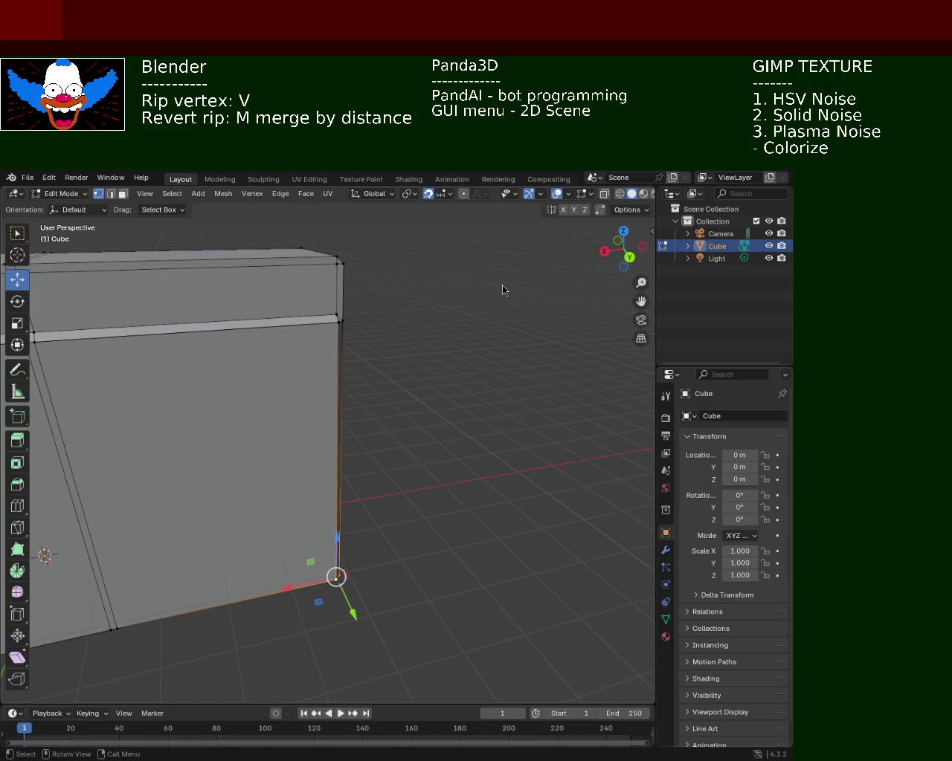
mouse_move(329, 404)
middle_mouse_down()
mouse_move(512, 356)
mouse_move(447, 346)
mouse_move(459, 350)
middle_mouse_up()
scroll(446, 346, "down", 5)
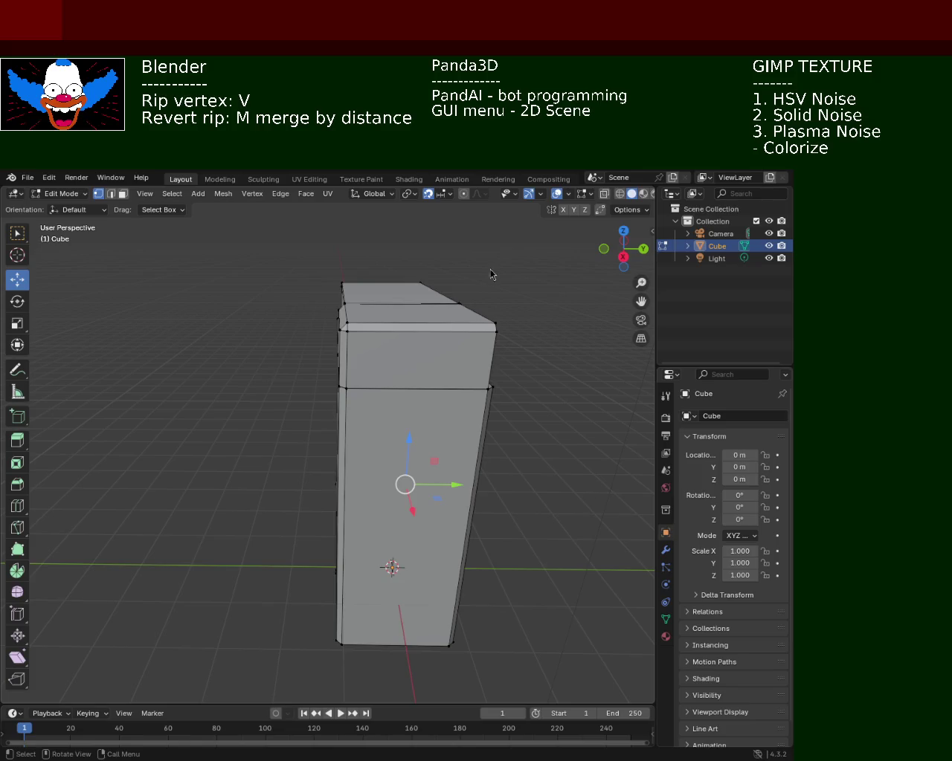
middle_click_drag(436, 486, 271, 315)
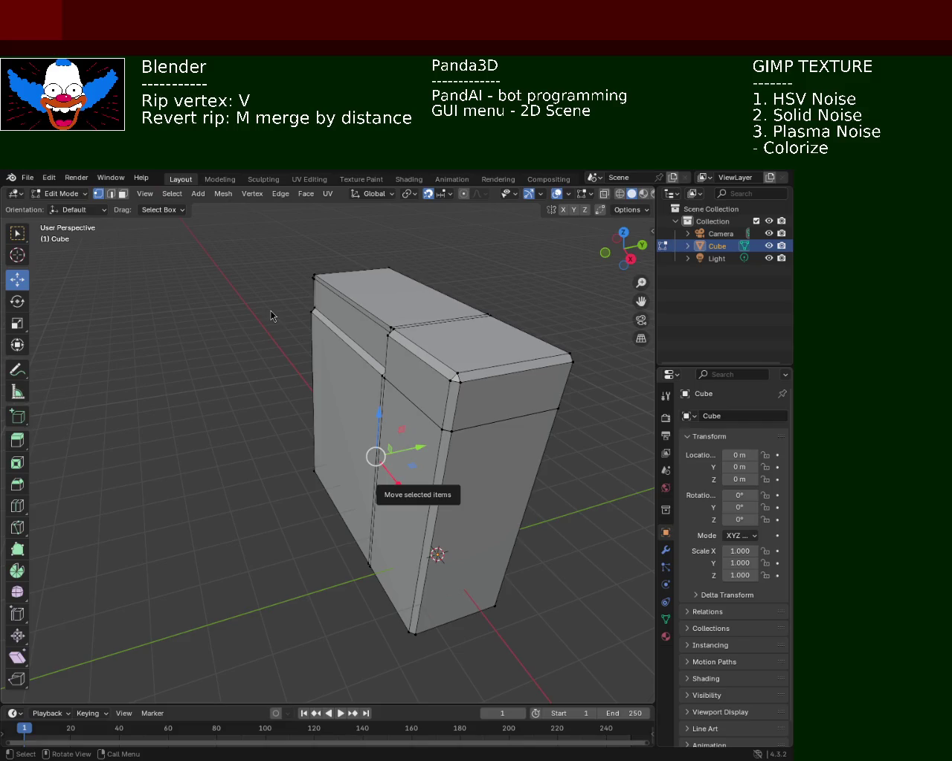
mouse_move(420, 405)
middle_mouse_down()
mouse_move(396, 359)
mouse_move(346, 389)
middle_mouse_up()
mouse_move(350, 327)
middle_mouse_down("ctrl")
mouse_move(358, 307)
mouse_move(352, 351)
mouse_move(314, 340)
mouse_move(397, 356)
mouse_move(317, 381)
mouse_move(357, 377)
mouse_move(262, 377)
middle_mouse_up("ctrl")
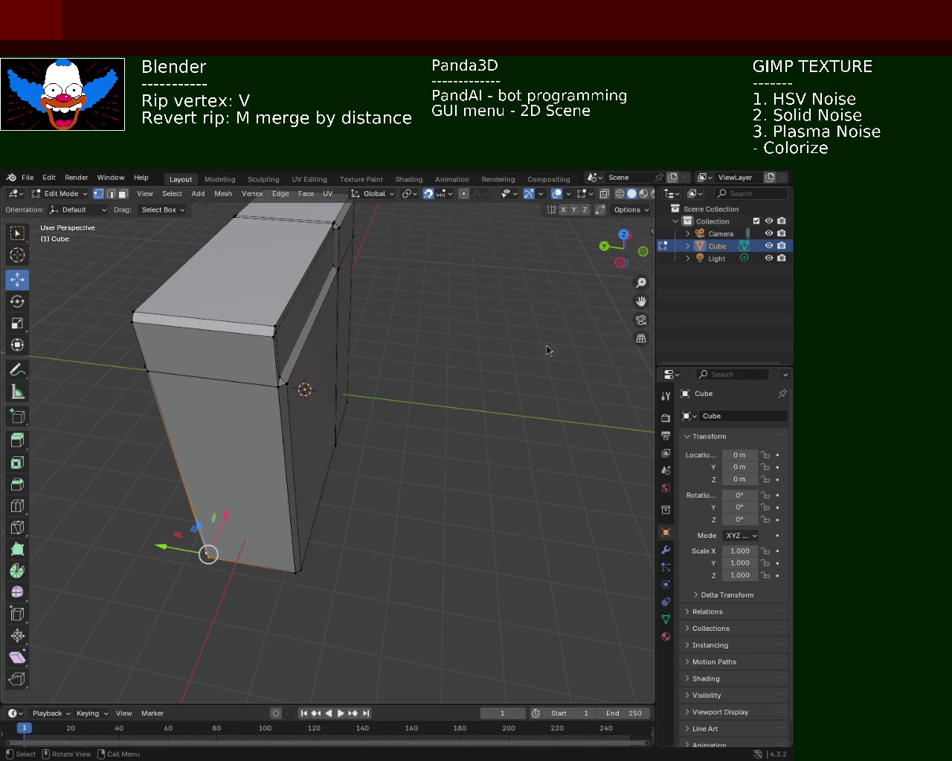
mouse_move(357, 435)
middle_mouse_down()
mouse_move(358, 411)
mouse_move(251, 403)
mouse_move(418, 412)
mouse_move(440, 418)
mouse_move(439, 503)
mouse_move(450, 464)
middle_mouse_up()
middle_click_drag(260, 431, 233, 368)
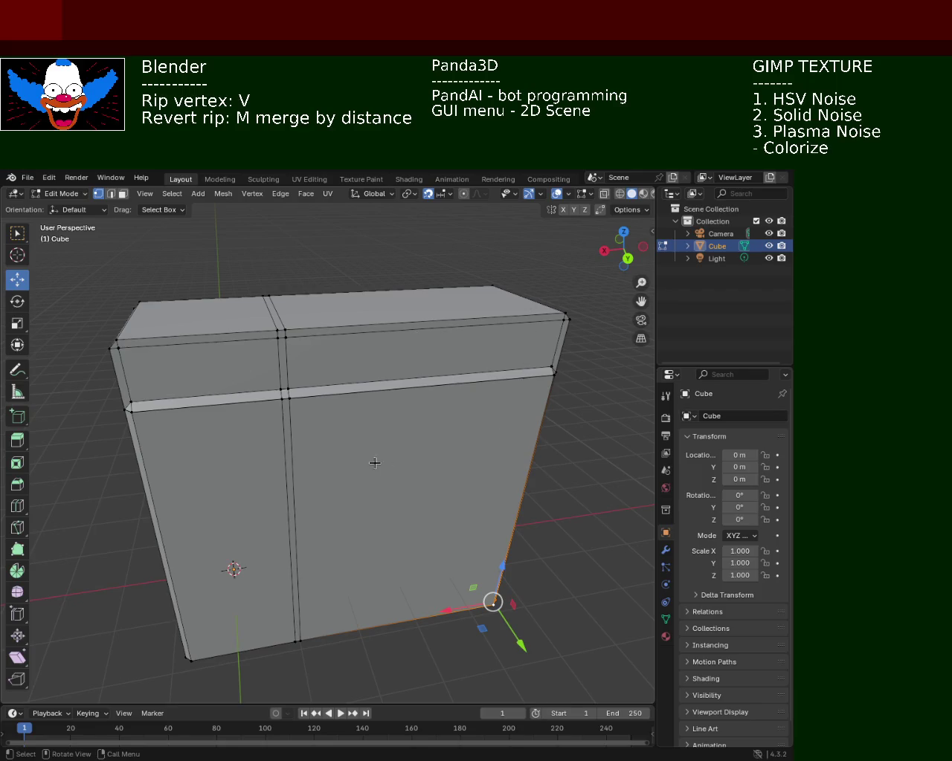
middle_click_drag(374, 461, 444, 436)
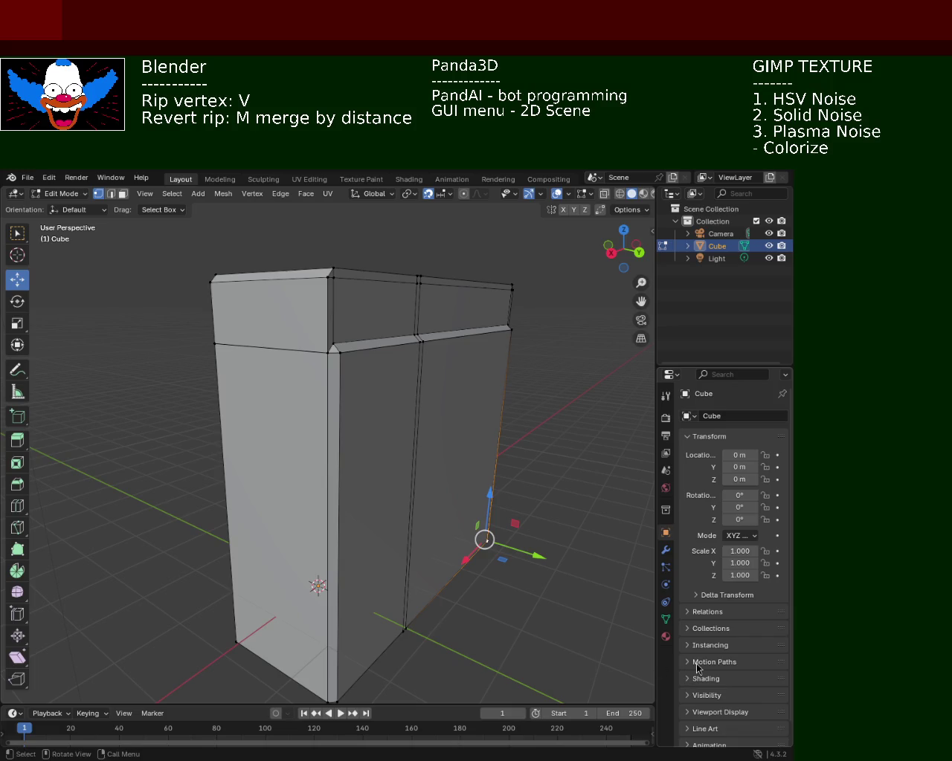
- Save the cabinet to untitled.blend and orbit to inspect its side face
key("ctrl+s")
middle_click_drag(373, 385, 370, 403)
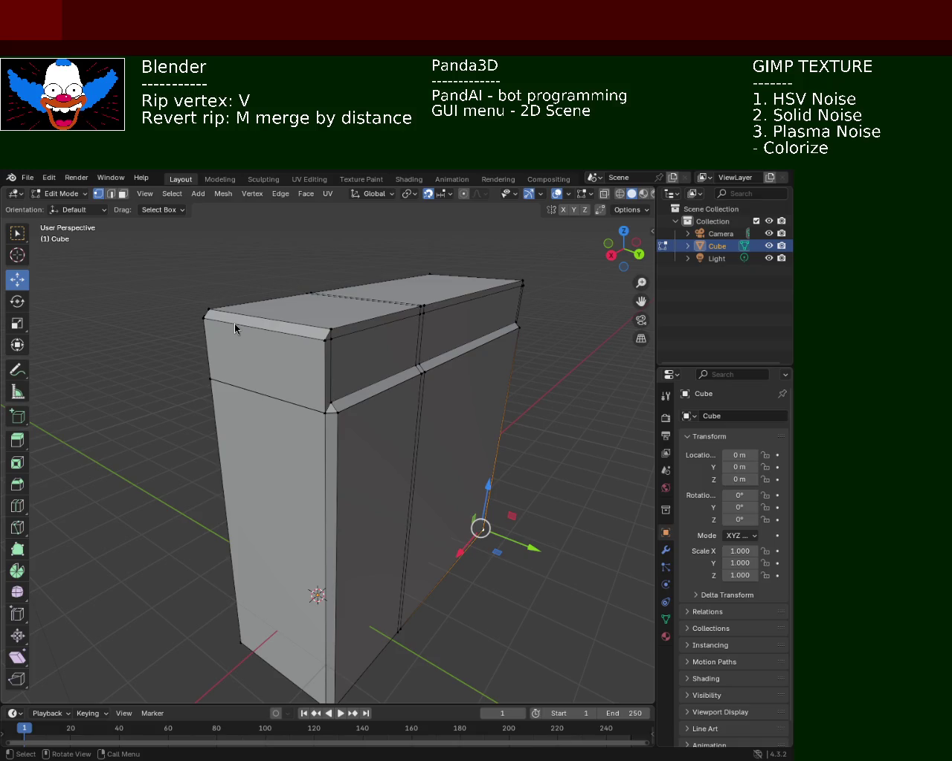
mouse_move(432, 444)
middle_mouse_down()
mouse_move(284, 399)
mouse_move(361, 387)
mouse_move(362, 350)
mouse_move(527, 378)
middle_mouse_up()
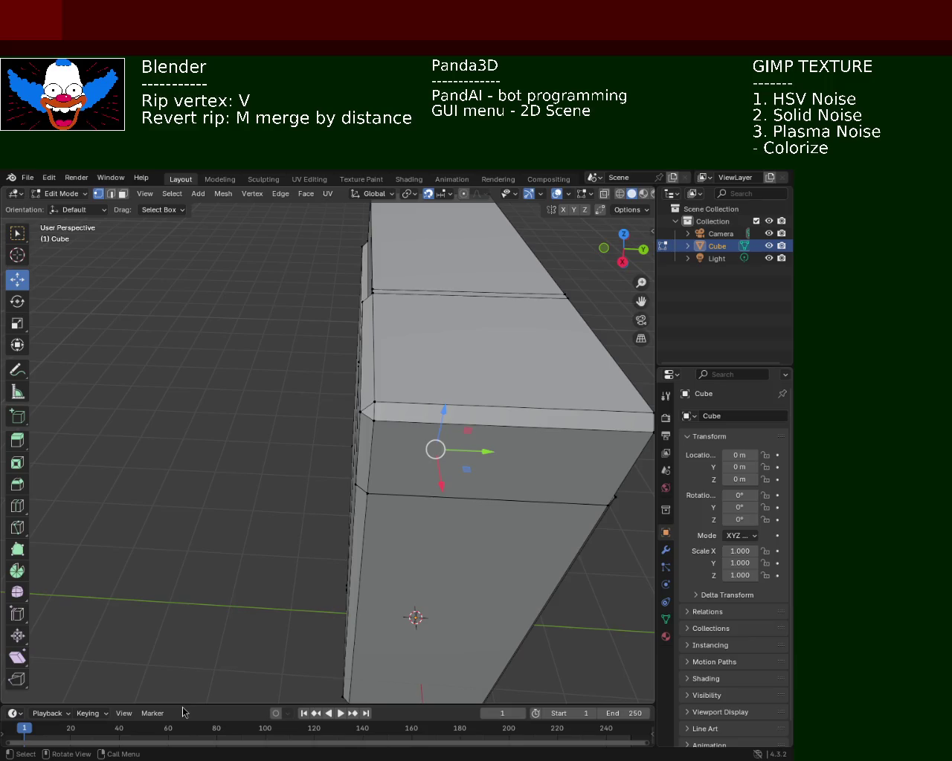
- Show the Figure 13 thrust lever quadrant reference photo, shifted up-left over the scene
key("alt+Tab")
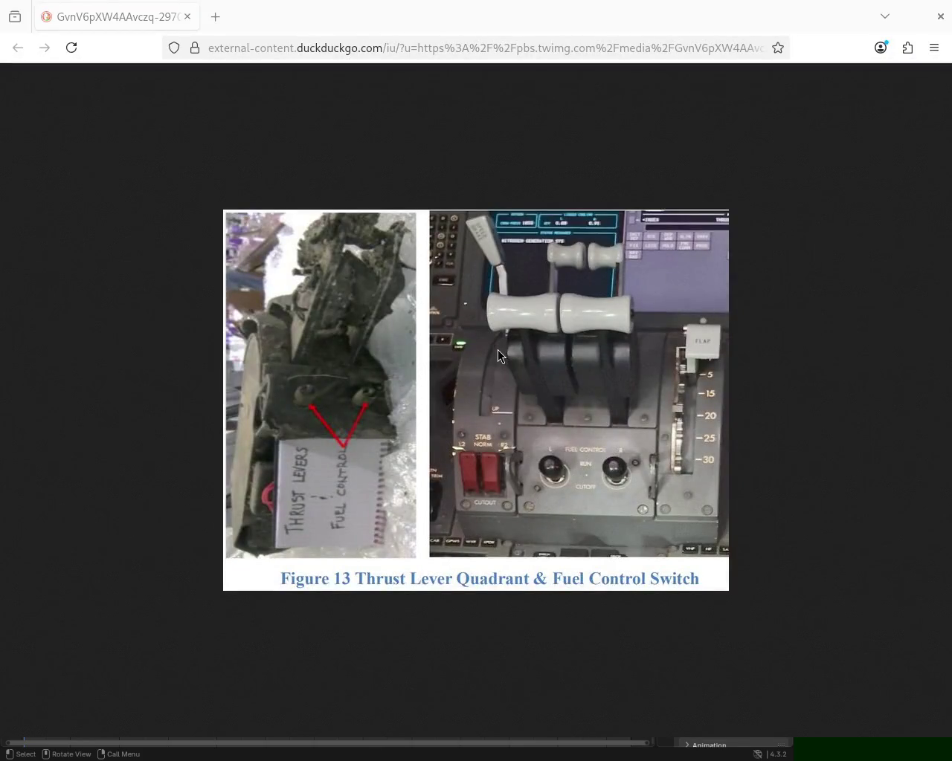
left_click_drag(507, 309, 435, 154, "alt")
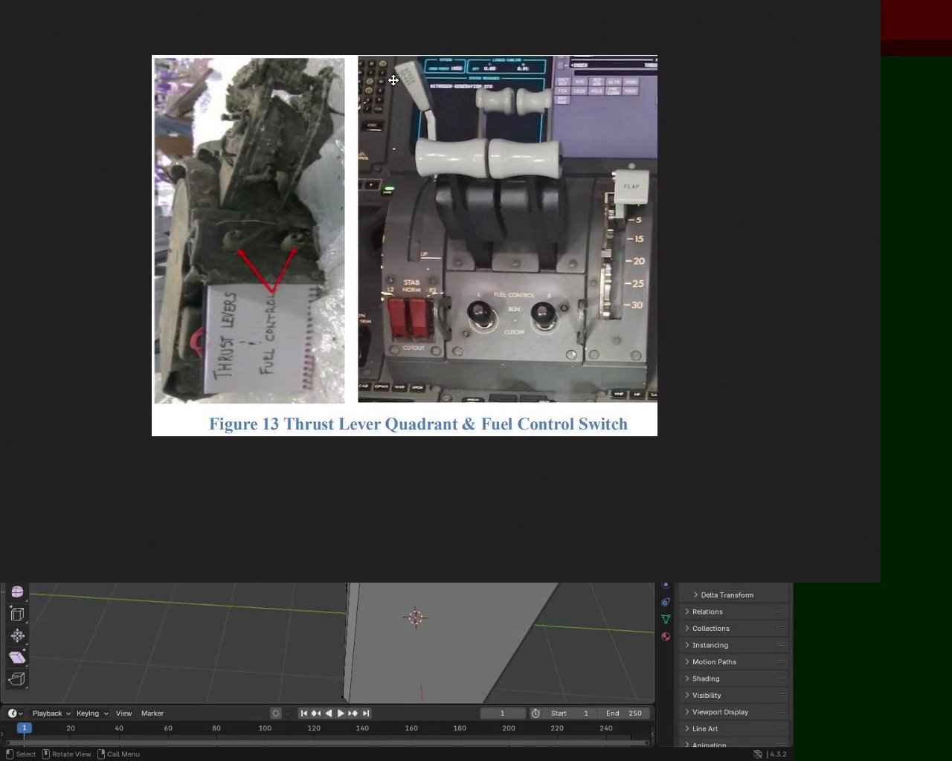
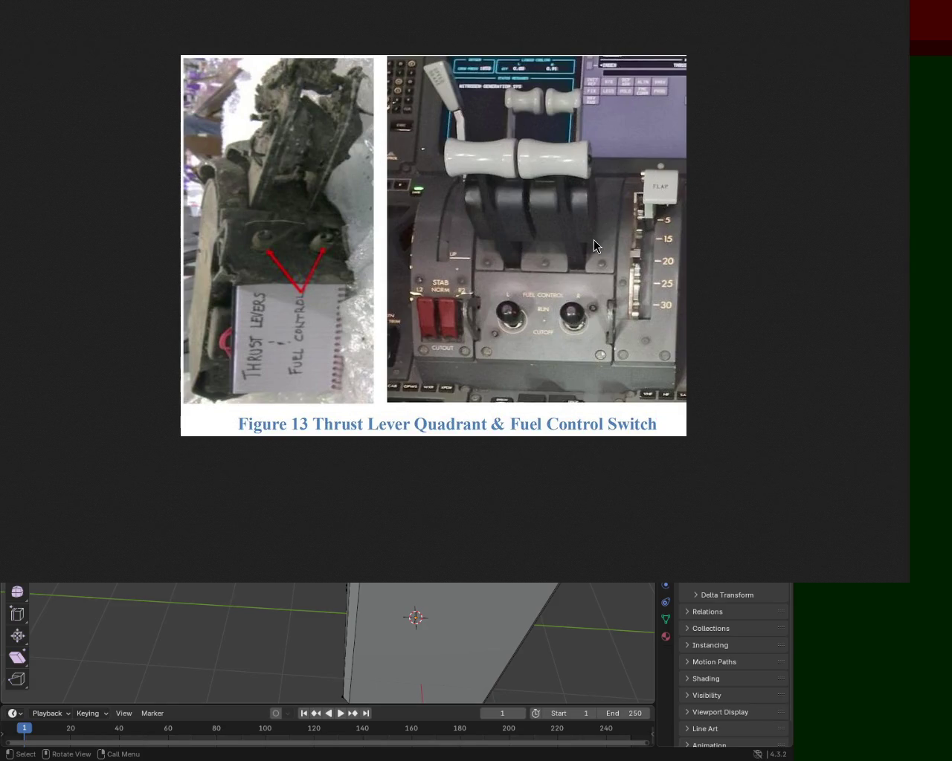
- Dismiss the Figure 13 thrust lever image so the Cube mesh shows again
key("Escape")
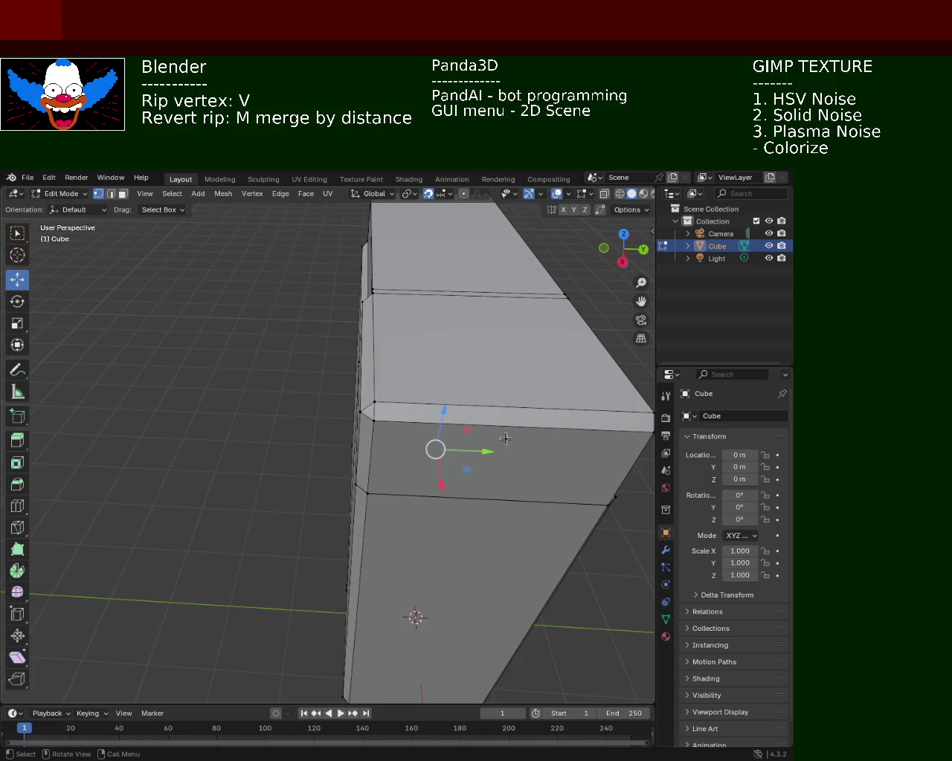
- Orbit and zoom around the stepped cube, then save the scene as untitled.blend
scroll(470, 420, "down", 1)
scroll(470, 420, "down", 2)
mouse_move(470, 420)
middle_mouse_down()
mouse_move(439, 382)
mouse_move(311, 425)
mouse_move(352, 384)
mouse_move(340, 325)
mouse_move(370, 376)
mouse_move(438, 374)
mouse_move(374, 378)
mouse_move(337, 395)
mouse_move(536, 372)
mouse_move(553, 382)
mouse_move(370, 430)
mouse_move(334, 424)
mouse_move(371, 440)
mouse_move(235, 434)
mouse_move(387, 414)
mouse_move(436, 424)
mouse_move(417, 446)
mouse_move(427, 489)
mouse_move(212, 422)
mouse_move(346, 438)
mouse_move(77, 332)
mouse_move(650, 370)
mouse_move(120, 451)
mouse_move(231, 495)
mouse_move(344, 459)
mouse_move(431, 409)
mouse_move(480, 452)
mouse_move(446, 483)
mouse_move(546, 446)
mouse_move(251, 463)
mouse_move(354, 440)
mouse_move(518, 431)
middle_mouse_up()
scroll(439, 382, "up", 3)
key("ctrl+s")
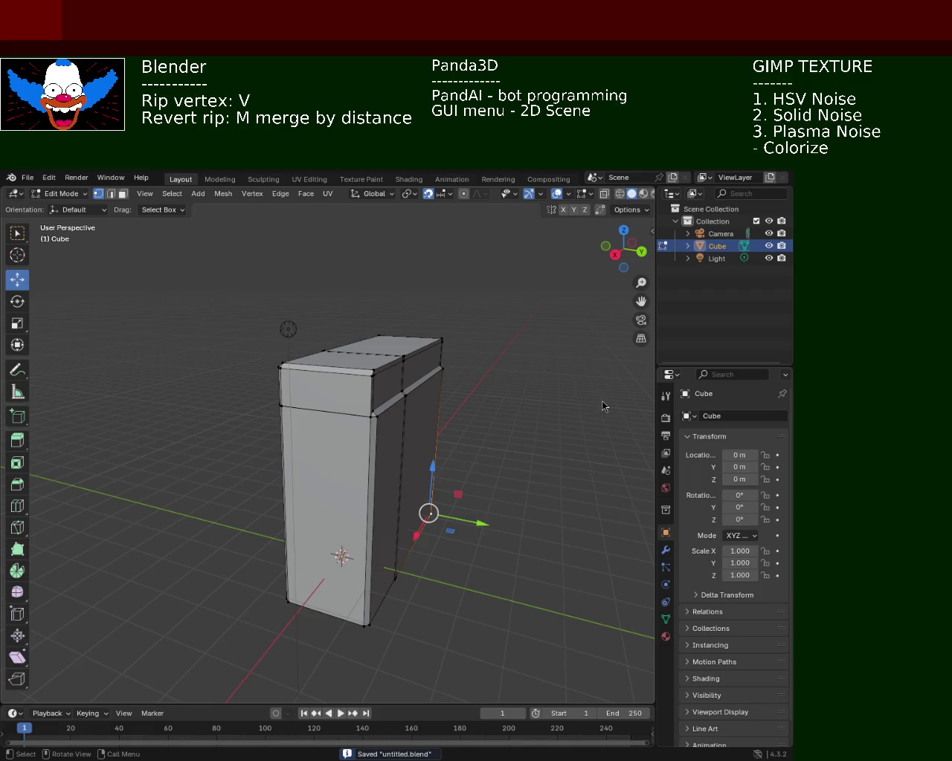
mouse_move(395, 455)
middle_mouse_down("ctrl")
mouse_move(375, 414)
mouse_move(379, 425)
mouse_move(415, 434)
mouse_move(254, 376)
middle_mouse_up("ctrl")
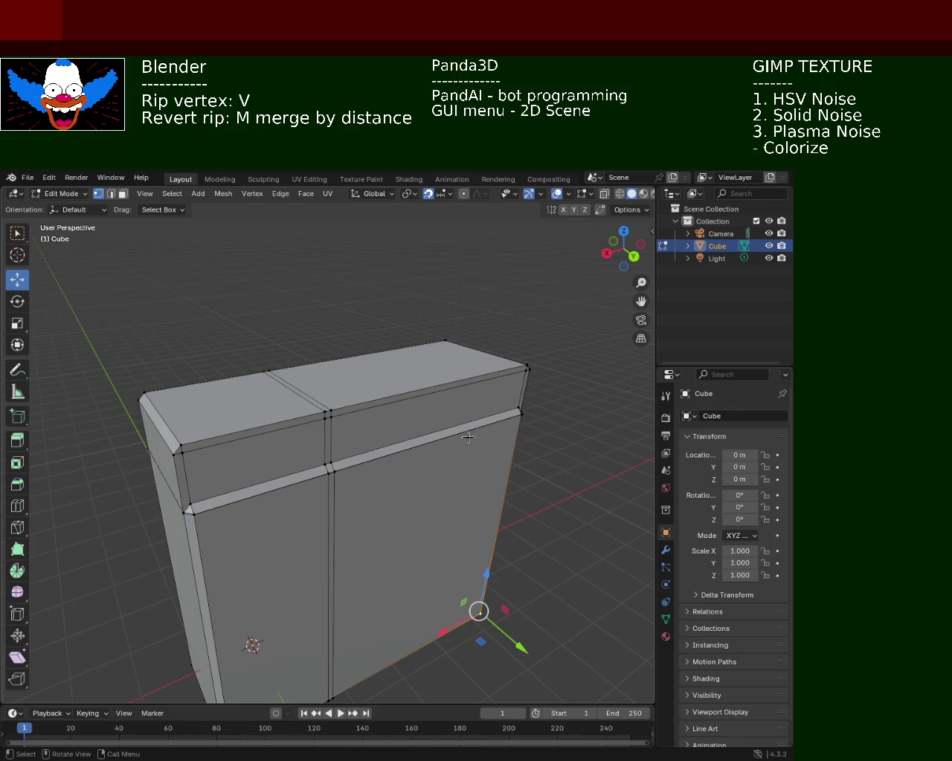
- Save the cabinet under the new file name cabinet_1.blend, orbiting to check other sides
middle_click_drag(469, 440, 434, 395)
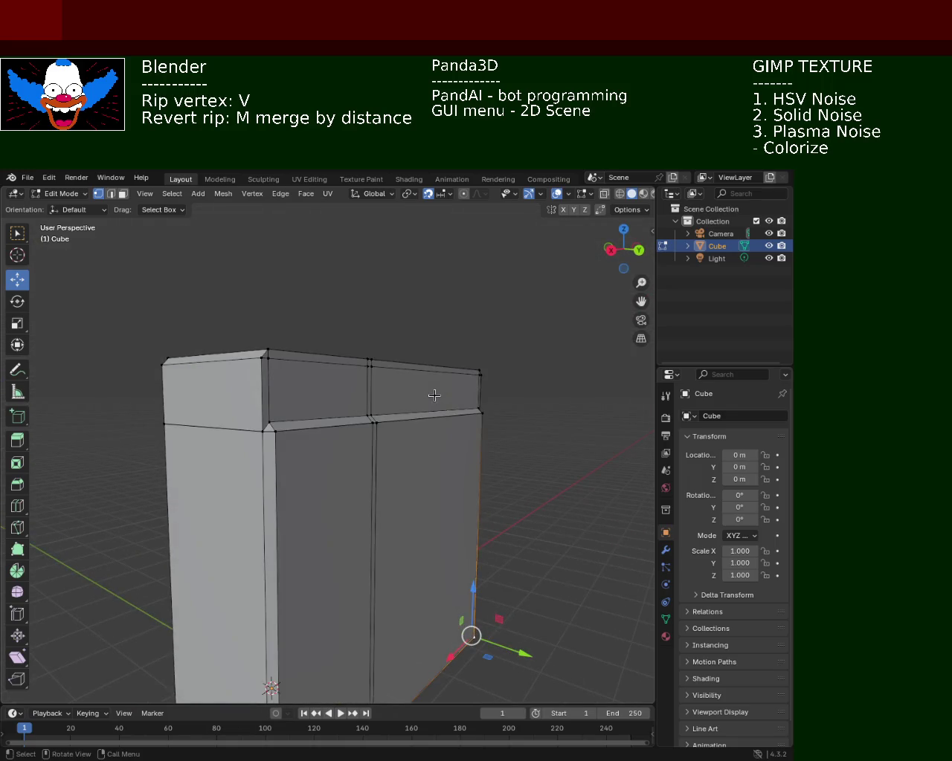
middle_click_drag(354, 391, 314, 394)
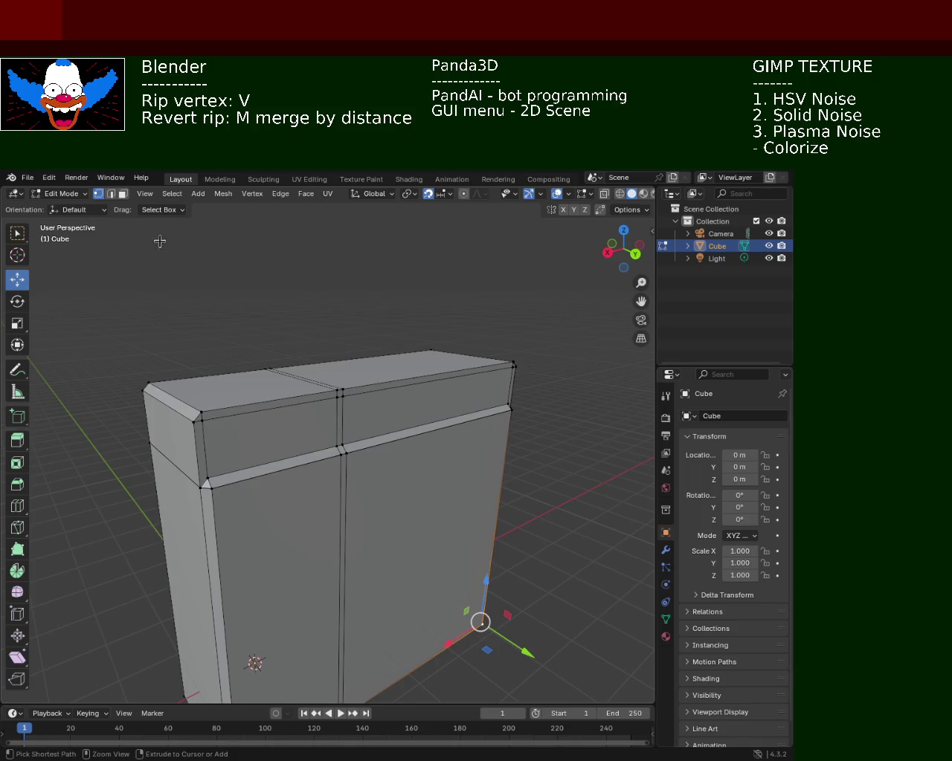
key("ctrl+s")
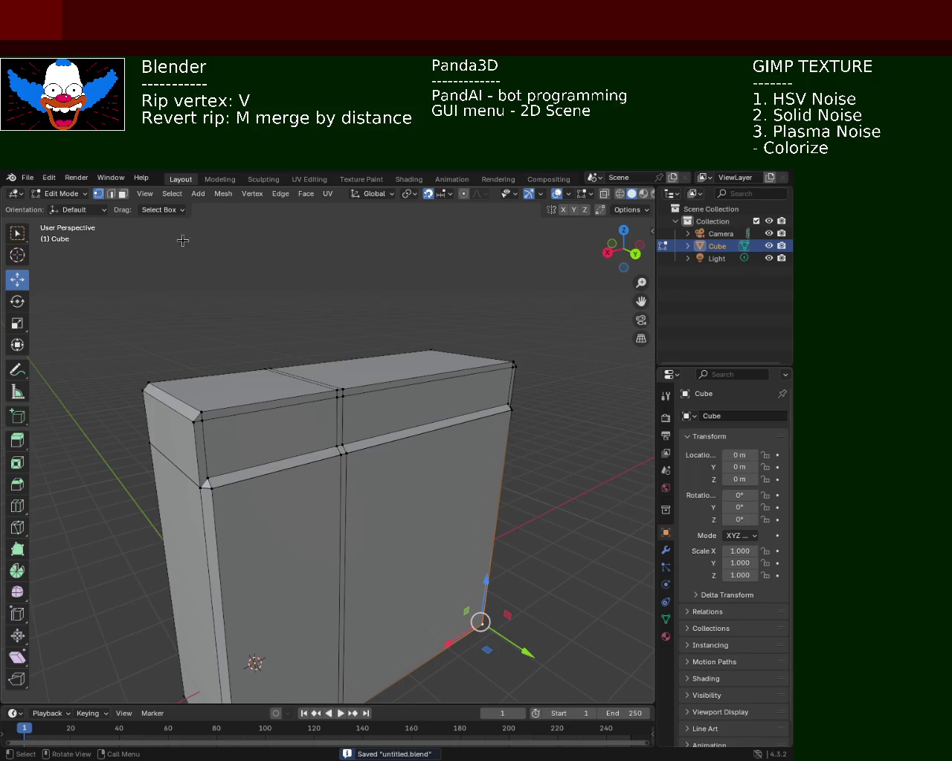
left_click(27, 178)
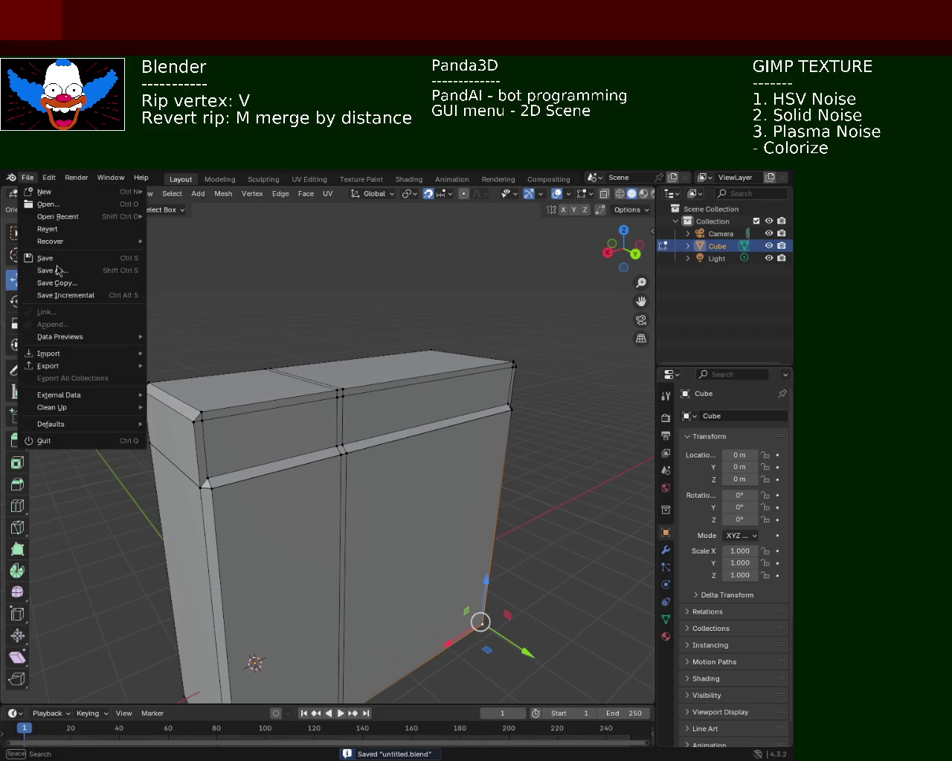
key("Escape")
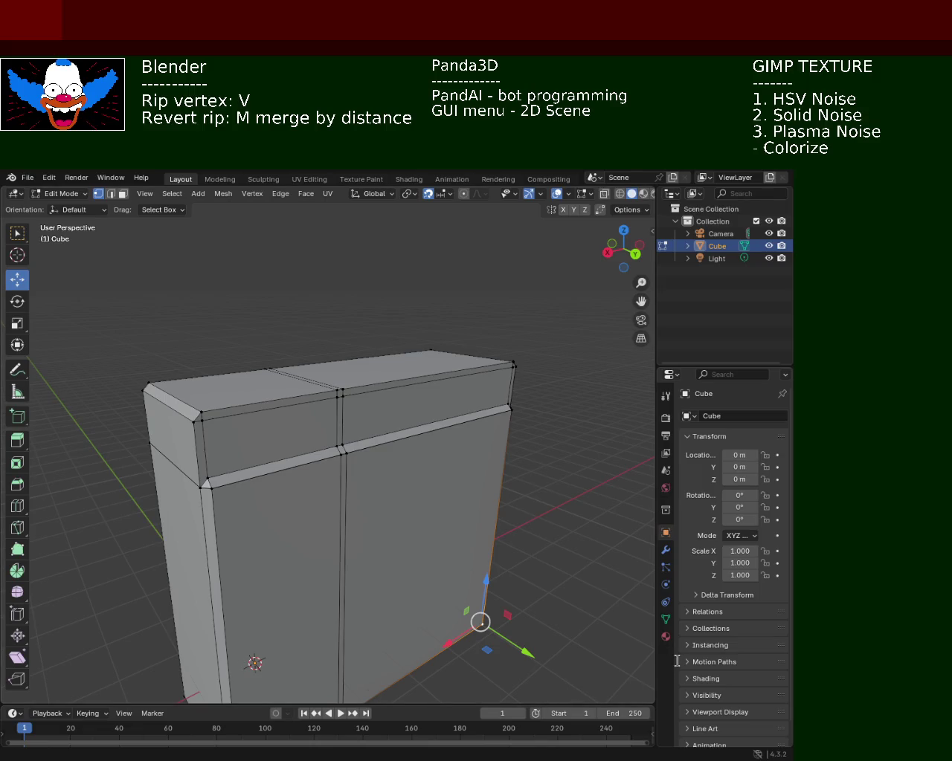
key("ctrl+s")
mouse_move(286, 414)
middle_mouse_down()
mouse_move(315, 433)
mouse_move(515, 441)
mouse_move(548, 484)
mouse_move(510, 392)
mouse_move(304, 471)
mouse_move(382, 494)
mouse_move(446, 476)
mouse_move(481, 492)
mouse_move(459, 464)
mouse_move(454, 429)
mouse_move(436, 450)
mouse_move(417, 442)
mouse_move(374, 461)
mouse_move(227, 567)
mouse_move(379, 484)
mouse_move(437, 431)
middle_mouse_up()
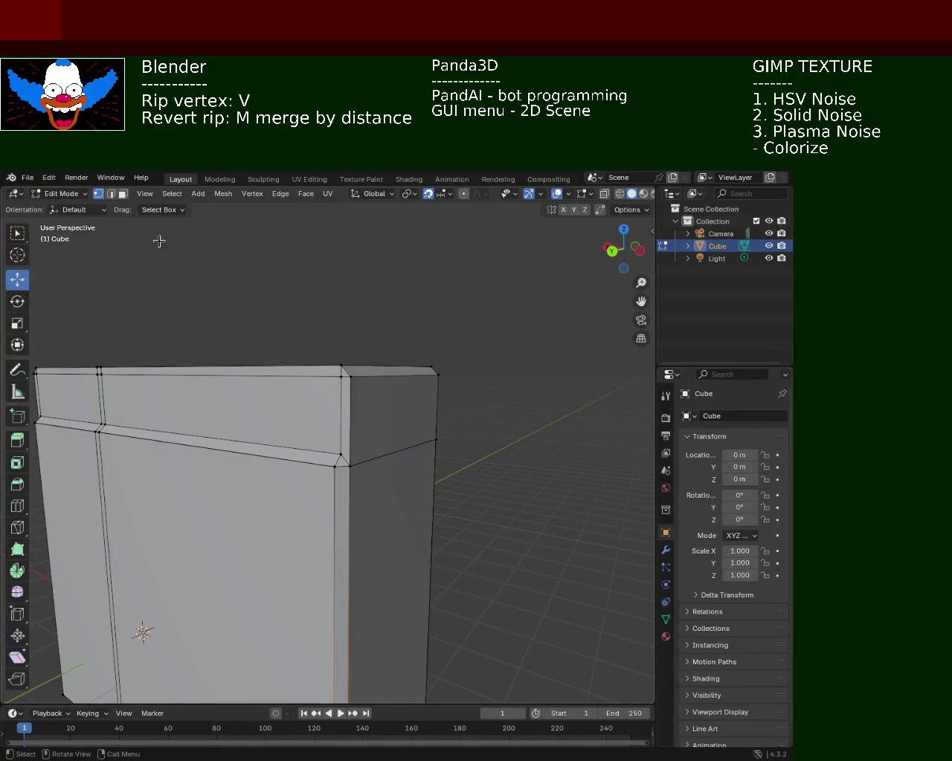
left_click(123, 193)
- Extrude the top box's side face outward into an overhanging cap
key("e")
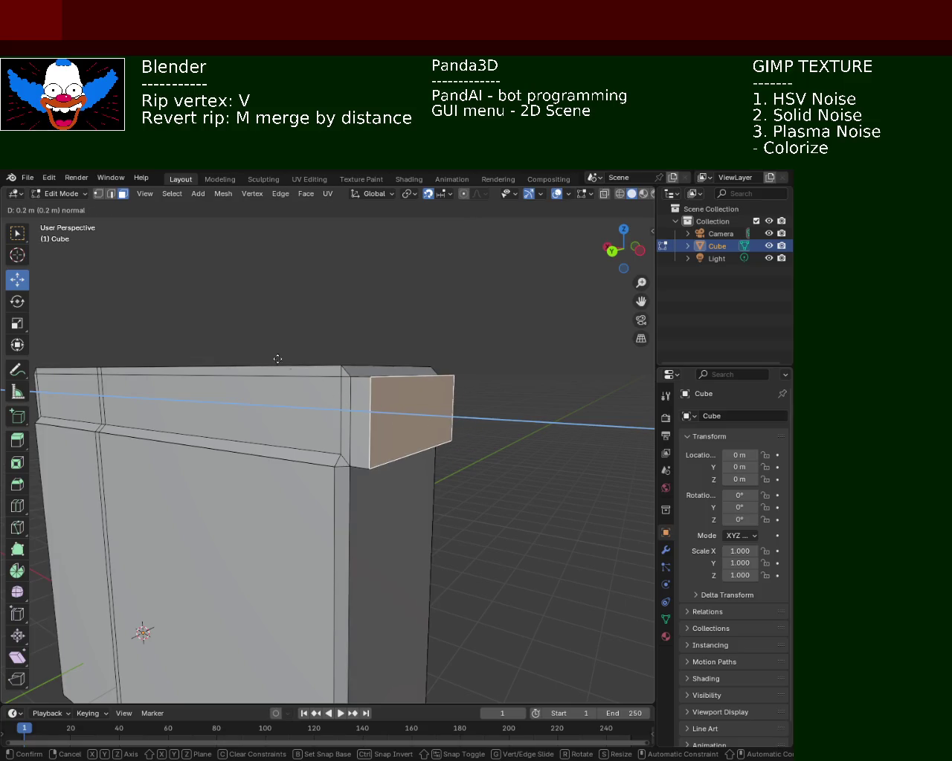
left_click(177, 323)
left_click(546, 443)
mouse_move(491, 449)
middle_mouse_down()
mouse_move(453, 482)
mouse_move(333, 484)
mouse_move(287, 453)
mouse_move(304, 448)
mouse_move(311, 451)
mouse_move(268, 459)
mouse_move(348, 463)
mouse_move(278, 488)
mouse_move(359, 470)
mouse_move(452, 491)
mouse_move(435, 464)
mouse_move(337, 470)
middle_mouse_up()
- Try extruding the cabinet's lower side face, then undo it
left_click(346, 462)
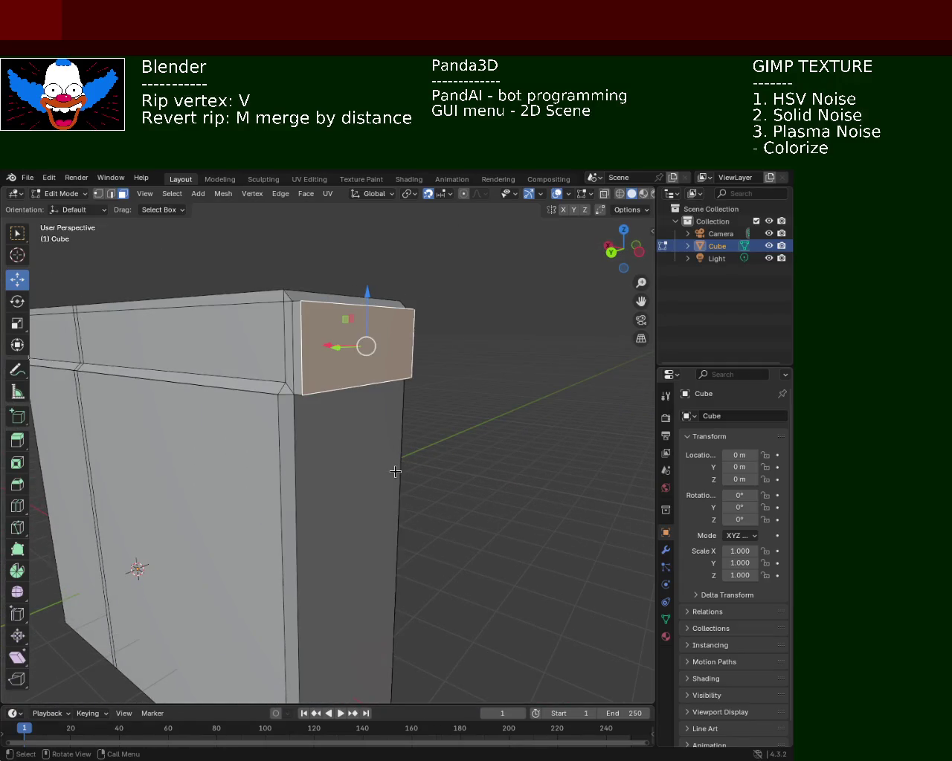
left_click(362, 482)
key("e")
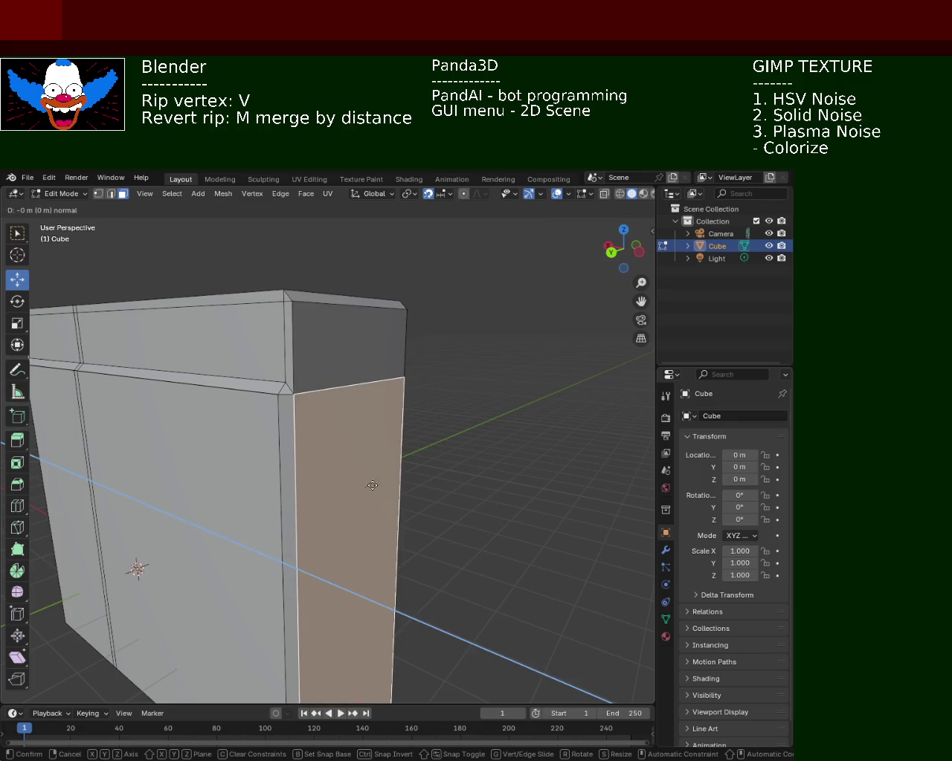
left_click(507, 479)
key("ctrl+z")
- Return to vertex select mode and pick the bottom-front corner vertex
mouse_move(496, 440)
middle_mouse_down()
mouse_move(268, 427)
mouse_move(329, 452)
mouse_move(284, 446)
mouse_move(456, 467)
middle_mouse_up()
mouse_move(372, 487)
middle_mouse_down()
mouse_move(463, 455)
mouse_move(446, 483)
middle_mouse_up()
scroll(452, 504, "down", 5)
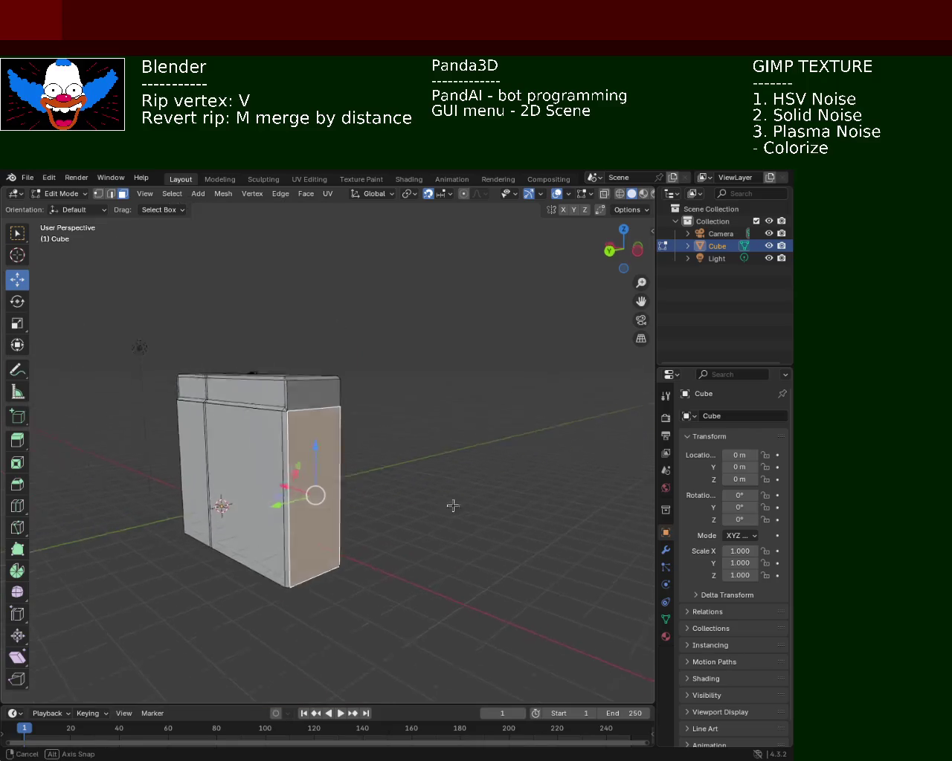
left_click(98, 194)
left_click(450, 525)
left_click(301, 595)
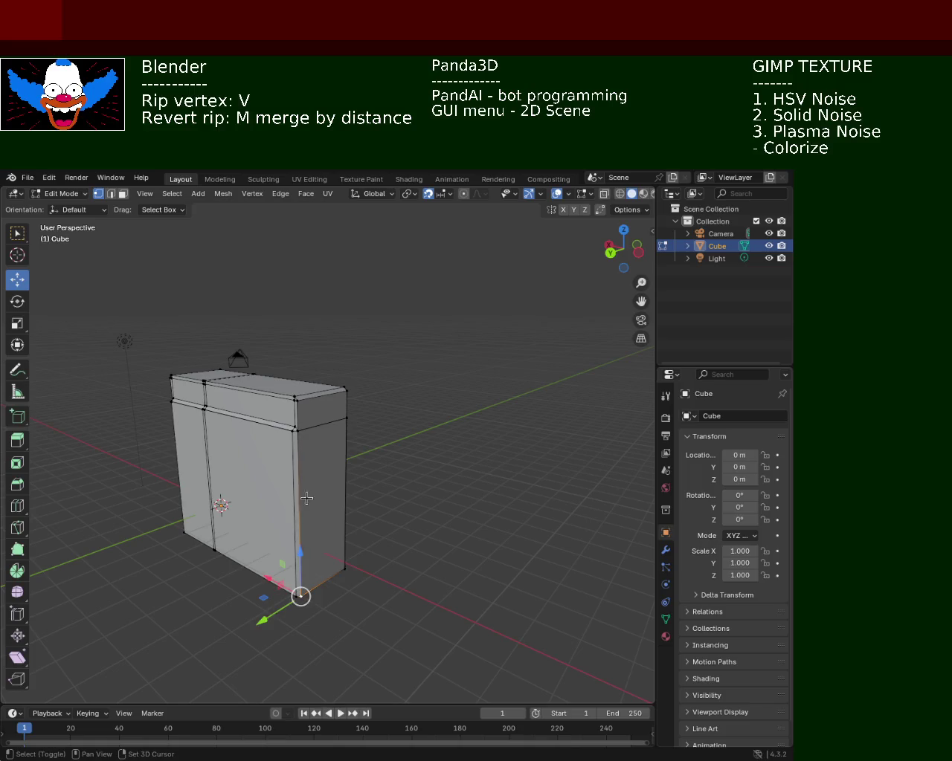
- Subdivide the vertical side edge at its midpoint
left_click(297, 439, "shift")
left_click(299, 439)
scroll(304, 487, "up", 3)
middle_click_drag(304, 487, 298, 343, "shift")
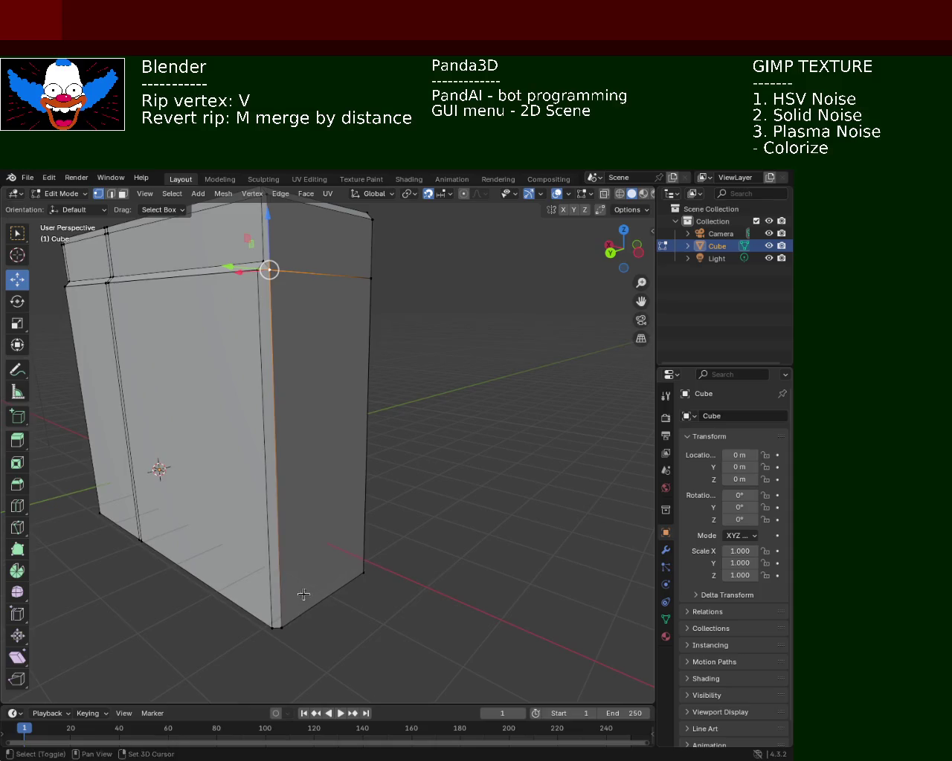
left_click(279, 630, "shift")
right_click(298, 428)
left_click(246, 432)
left_click(321, 360)
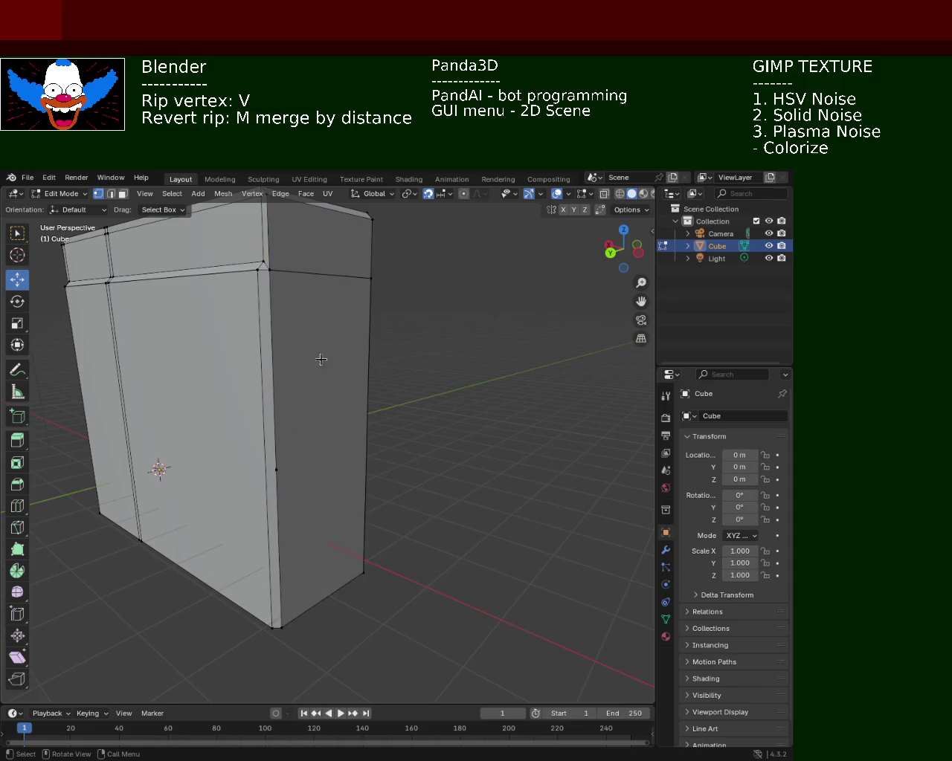
- Subdivide the opposite side edge and join its midpoint to the other side with a new edge
left_click(362, 290)
left_click(363, 572, "shift")
right_click(365, 558)
left_click(365, 557)
left_click(365, 441)
left_click(276, 471, "shift")
key("j")
left_click(278, 473)
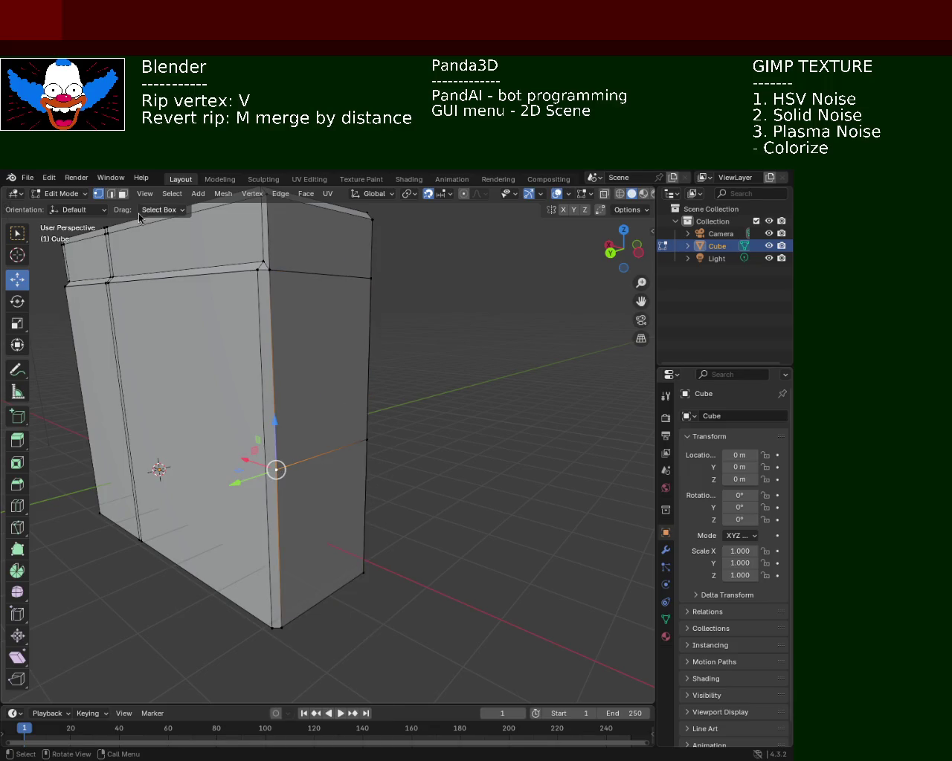
- Try extruding the lower-right side face, cancel it, and orbit to the front face
left_click(123, 194)
left_click(298, 520)
key("e")
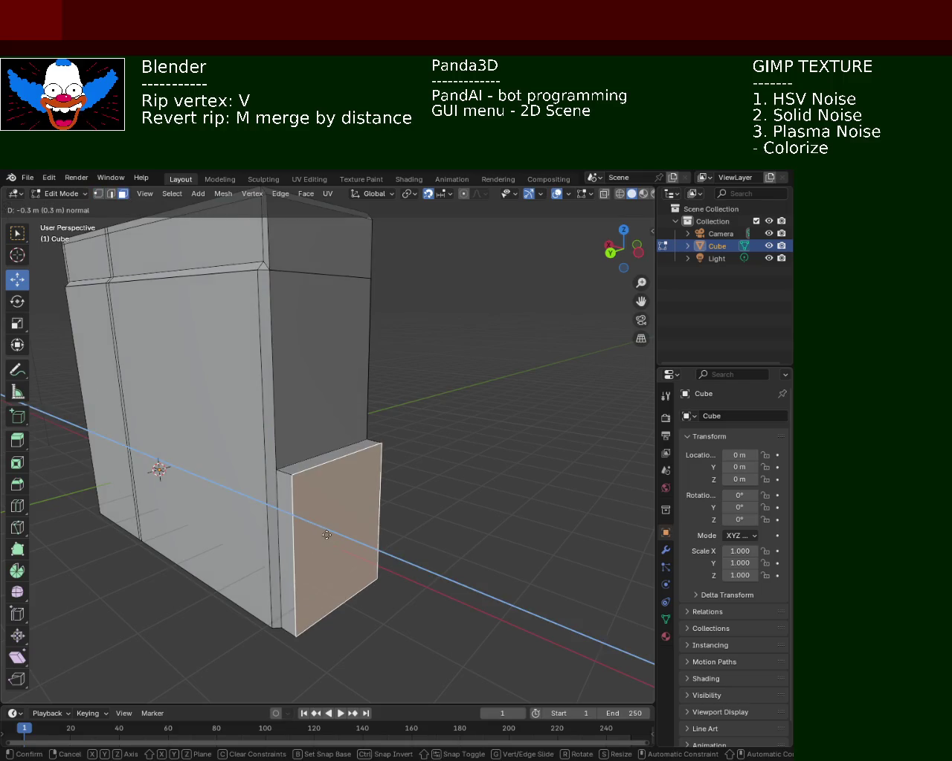
right_click(248, 416)
left_click(400, 493)
mouse_move(417, 495)
middle_mouse_down()
mouse_move(176, 580)
mouse_move(328, 530)
mouse_move(310, 544)
mouse_move(276, 513)
middle_mouse_up()
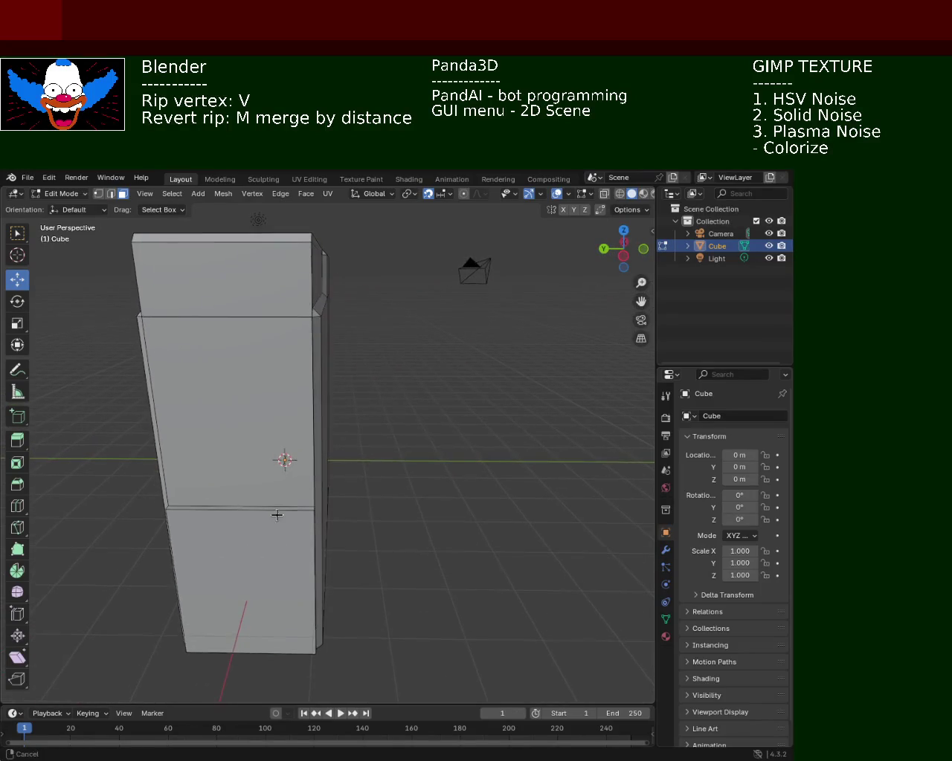
mouse_move(257, 431)
middle_mouse_down()
mouse_move(325, 452)
mouse_move(314, 443)
mouse_move(320, 347)
mouse_move(304, 384)
middle_mouse_up()
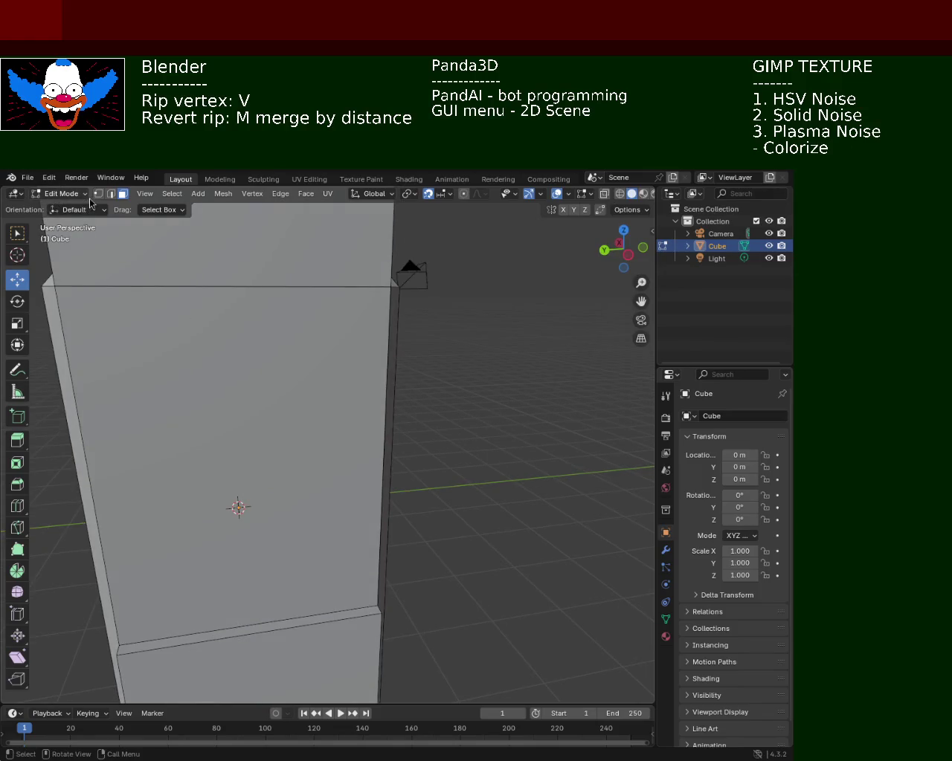
- Subdivide the front face's right edge and select its top-left vertex
left_click(379, 611)
left_click(388, 288, "shift")
right_click(376, 297)
left_click(364, 288)
left_click(63, 294)
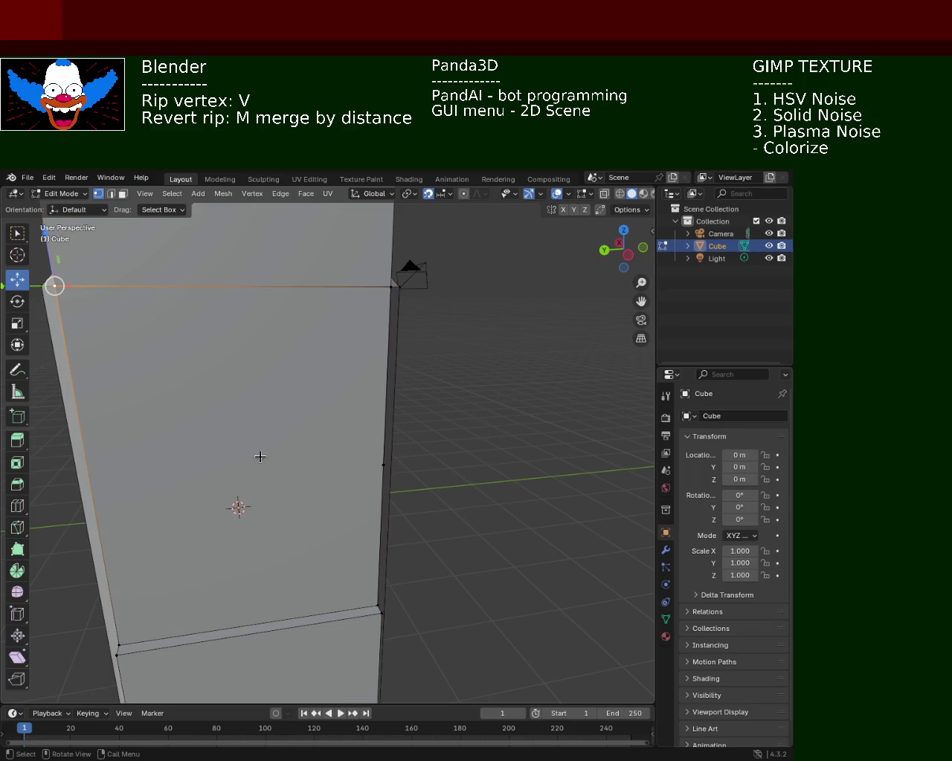
- Merge the front face's top-left and bottom-left vertices by distance
middle_click_drag(260, 456, 293, 450)
left_click(152, 635)
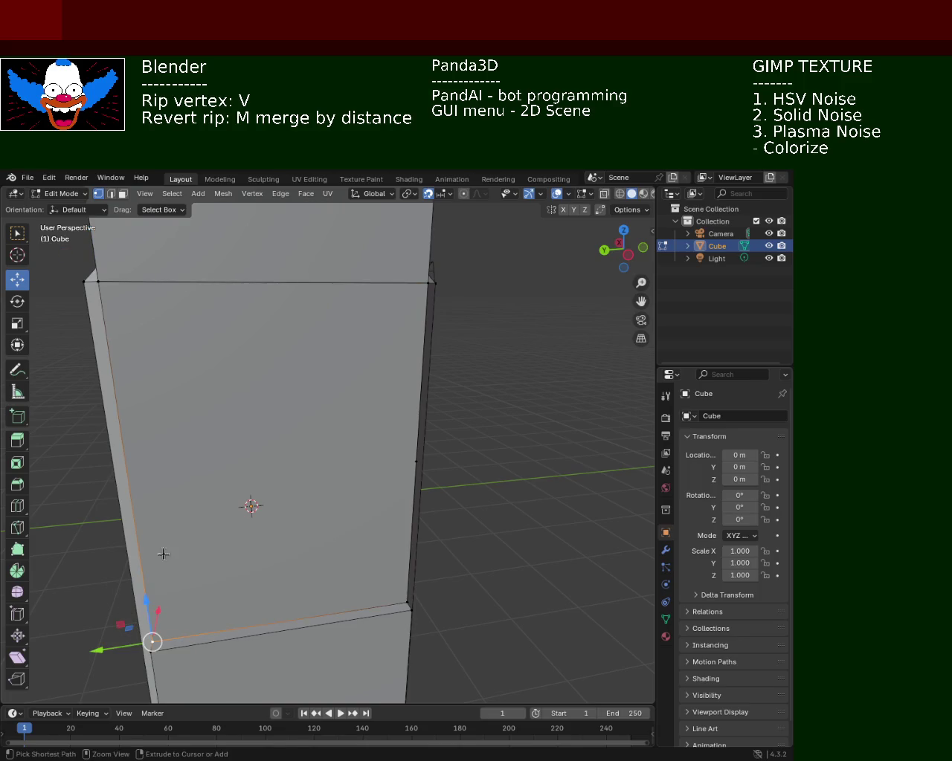
left_click(98, 277)
left_click(150, 632, "shift")
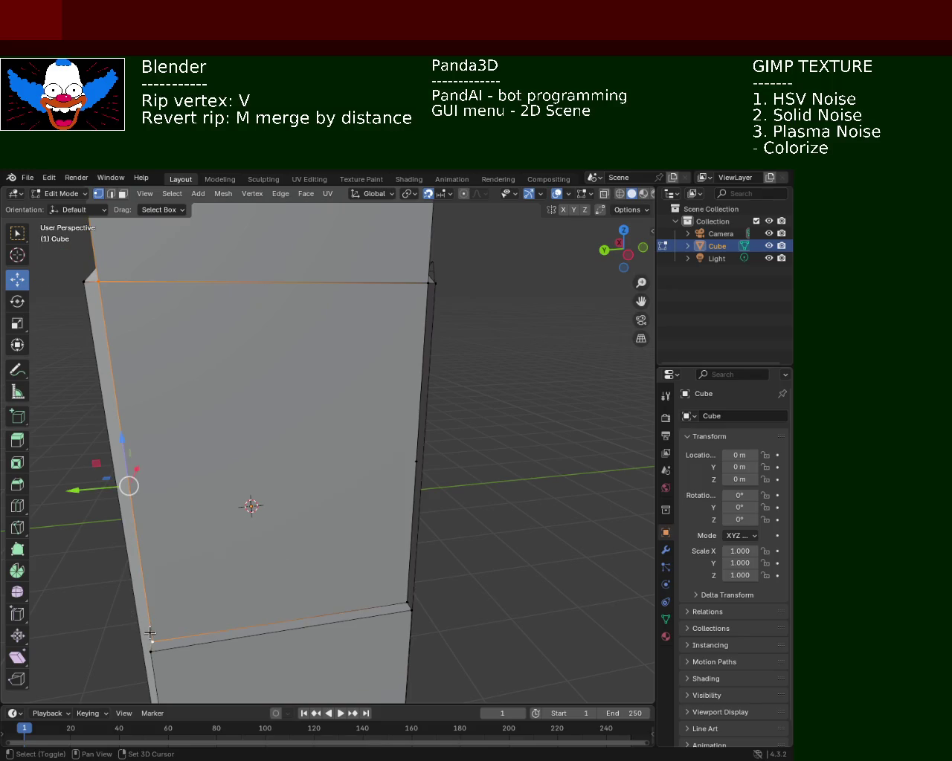
key("m")
left_click(151, 547)
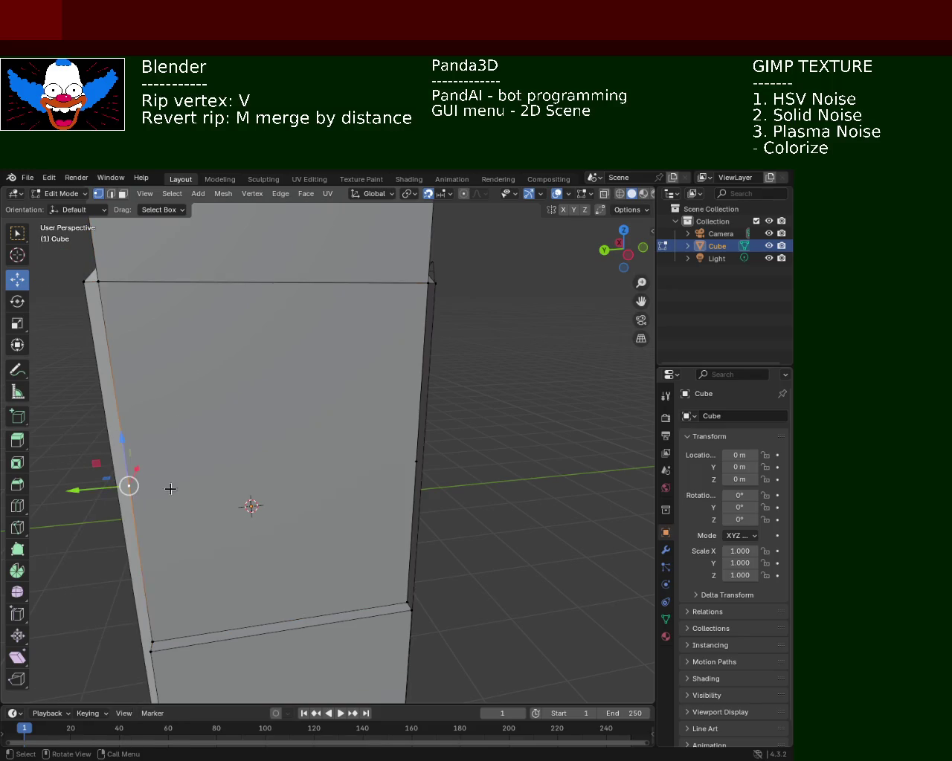
- Slide a right-edge vertex down along its edge and select the bottom strip face
left_click(415, 462, "shift")
key("shift+v")
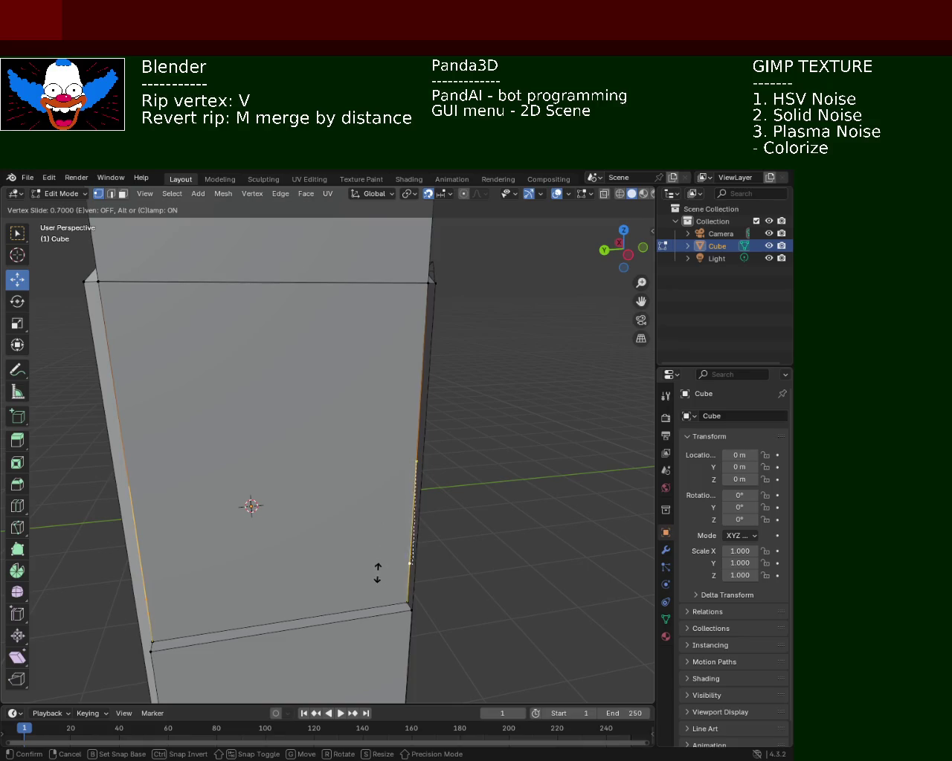
left_click(373, 599)
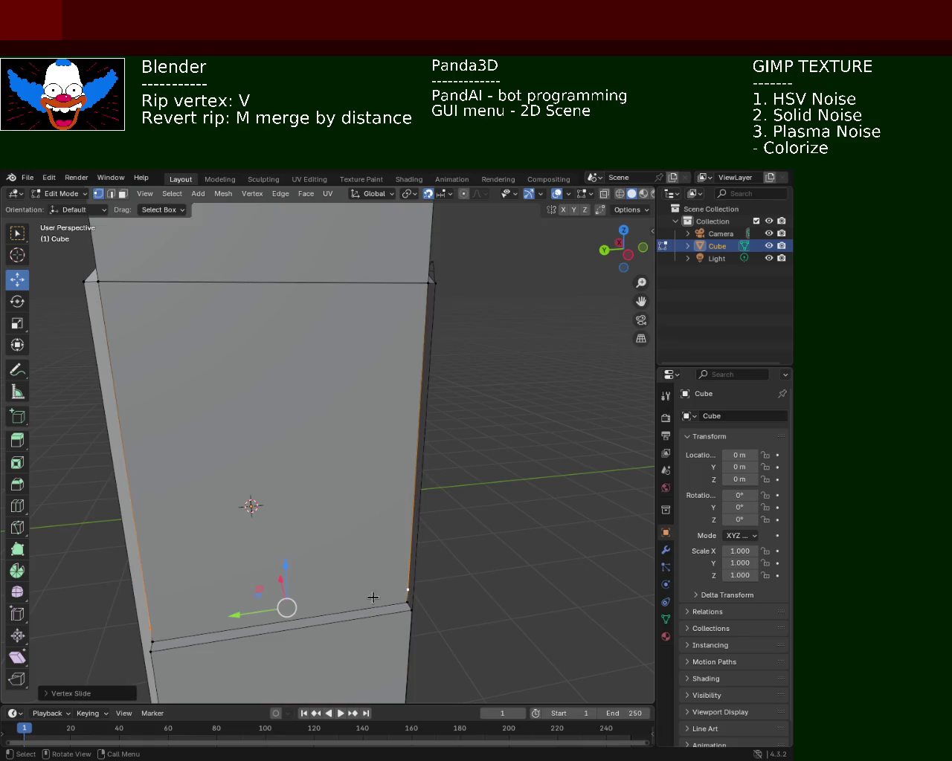
left_click(151, 642, "shift")
left_click(409, 606, "shift")
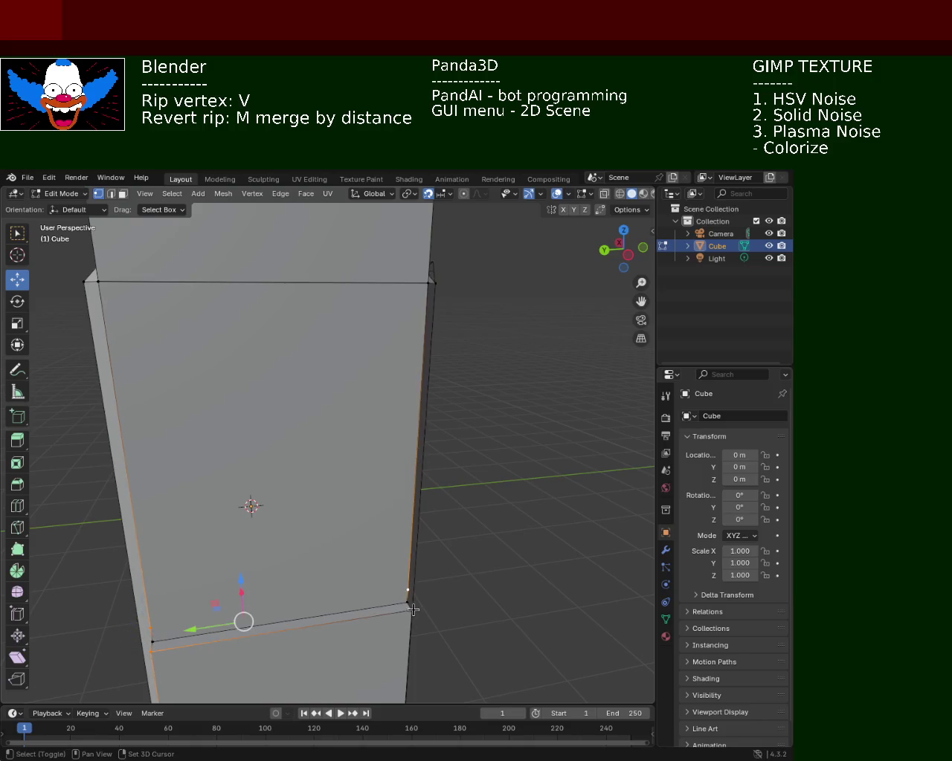
left_click(409, 611, "shift")
- Select the vertices around the strip-panel junction and inspect the ripped corner
middle_click_drag(365, 623, 287, 574)
left_click(280, 564)
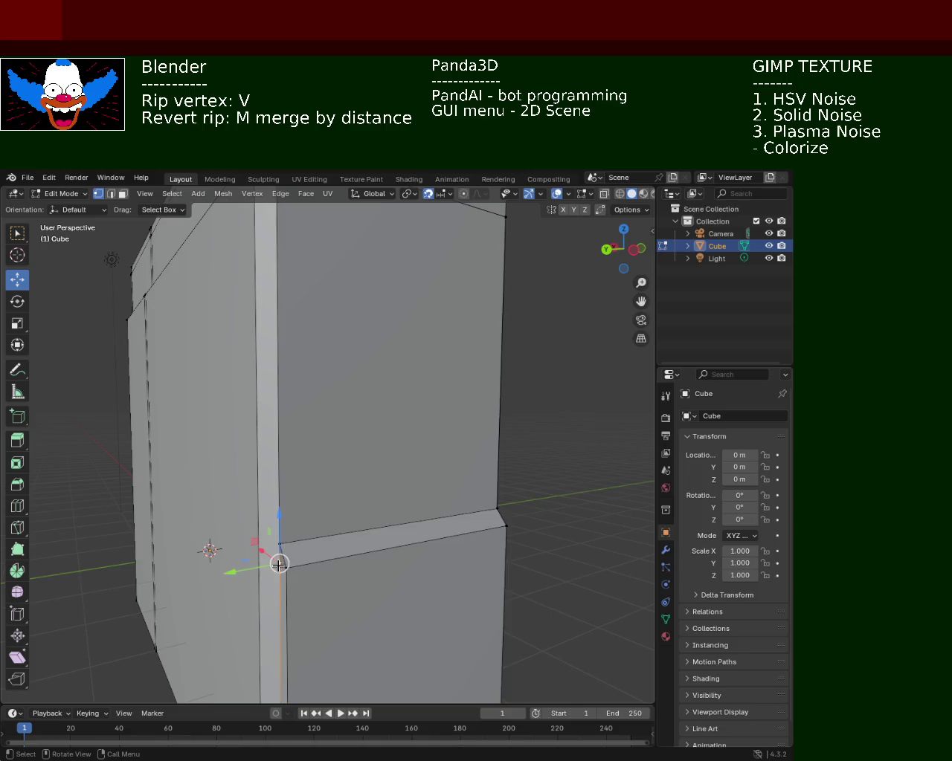
left_click(287, 568)
left_click(281, 545)
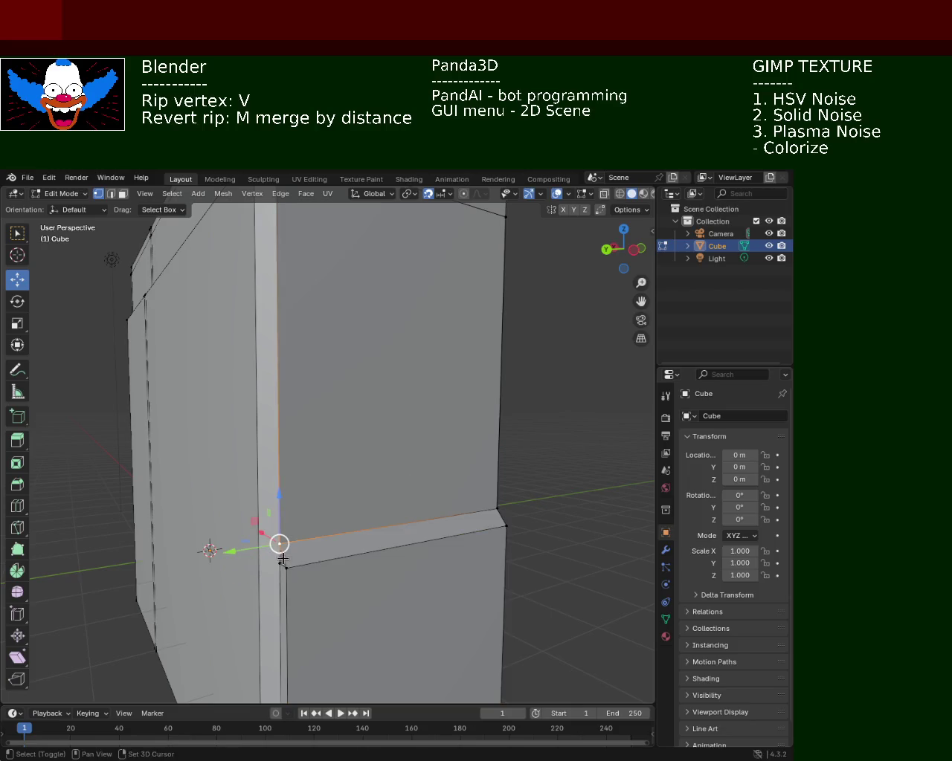
left_click(287, 564, "shift")
left_click(281, 557, "shift")
mouse_move(365, 555)
middle_mouse_down()
mouse_move(363, 544)
mouse_move(267, 559)
mouse_move(339, 552)
mouse_move(349, 493)
mouse_move(369, 468)
middle_mouse_up()
left_click(361, 485)
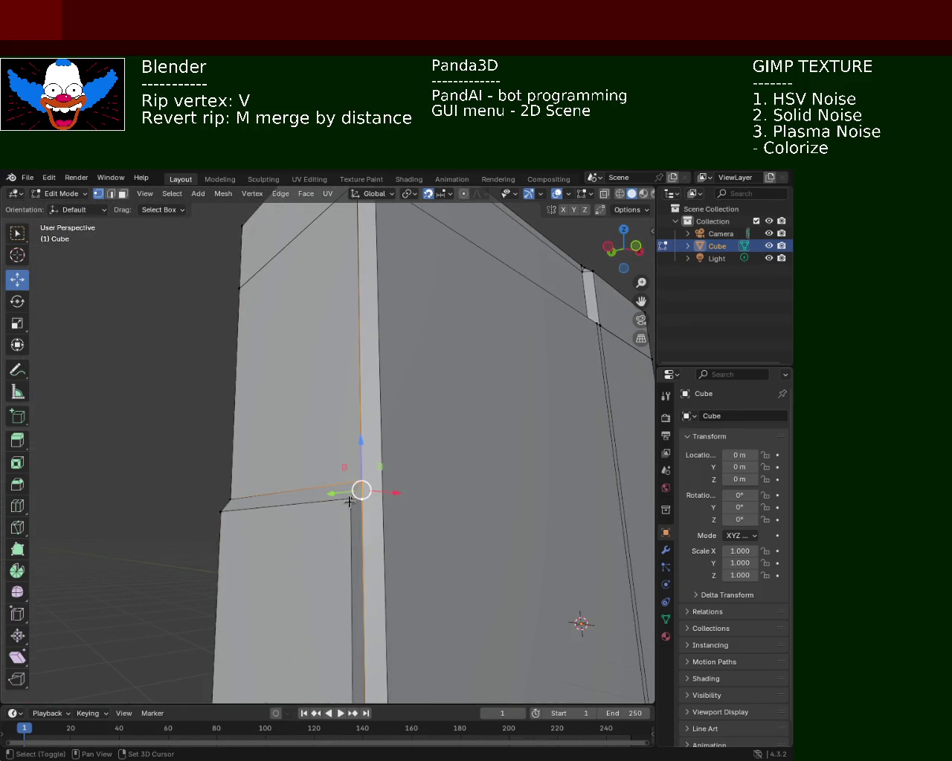
left_click(335, 453)
mouse_move(336, 453)
middle_mouse_down()
mouse_move(272, 544)
mouse_move(370, 566)
mouse_move(375, 548)
mouse_move(310, 503)
mouse_move(335, 466)
mouse_move(324, 400)
mouse_move(350, 471)
mouse_move(325, 470)
mouse_move(304, 539)
mouse_move(378, 510)
middle_mouse_up()
- Orbit and zoom the view to the ripped side edge near the bottom corner
mouse_move(511, 516)
middle_mouse_down()
mouse_move(527, 540)
mouse_move(497, 537)
middle_mouse_up()
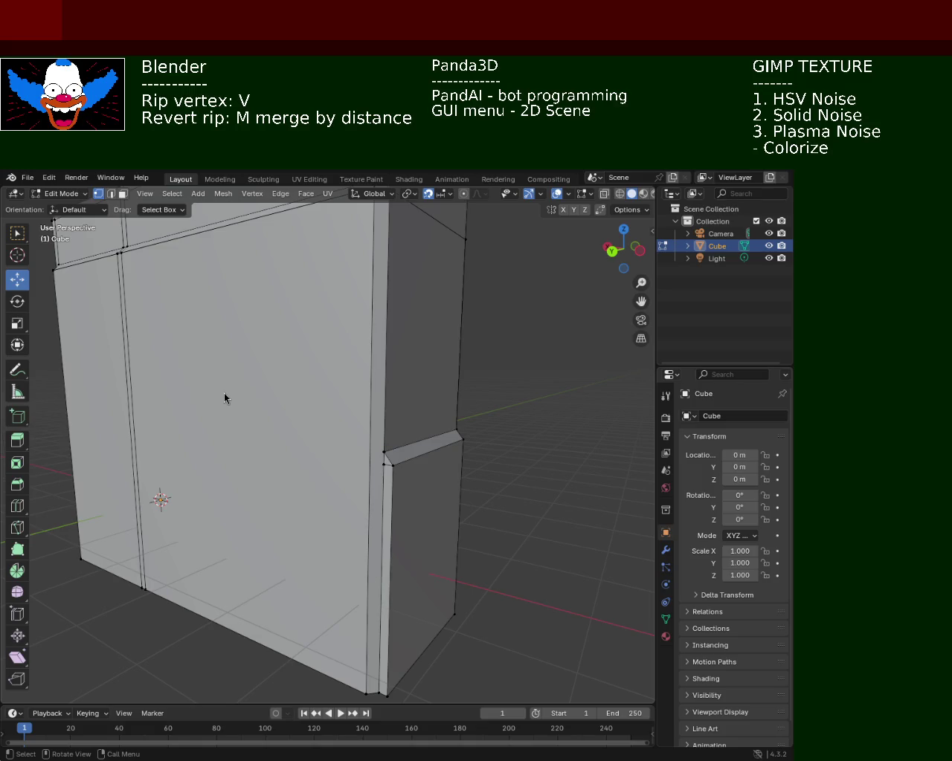
mouse_move(363, 293)
middle_mouse_down()
mouse_move(365, 283)
mouse_move(398, 300)
mouse_move(361, 321)
mouse_move(360, 295)
mouse_move(352, 346)
mouse_move(389, 361)
mouse_move(414, 419)
mouse_move(343, 350)
mouse_move(312, 362)
mouse_move(253, 357)
middle_mouse_up()
mouse_move(360, 398)
middle_mouse_down()
mouse_move(287, 453)
mouse_move(357, 479)
mouse_move(460, 472)
mouse_move(368, 460)
mouse_move(440, 465)
middle_mouse_up()
scroll(418, 461, "up", 5)
scroll(461, 374, "down", 2)
scroll(442, 455, "down", 5)
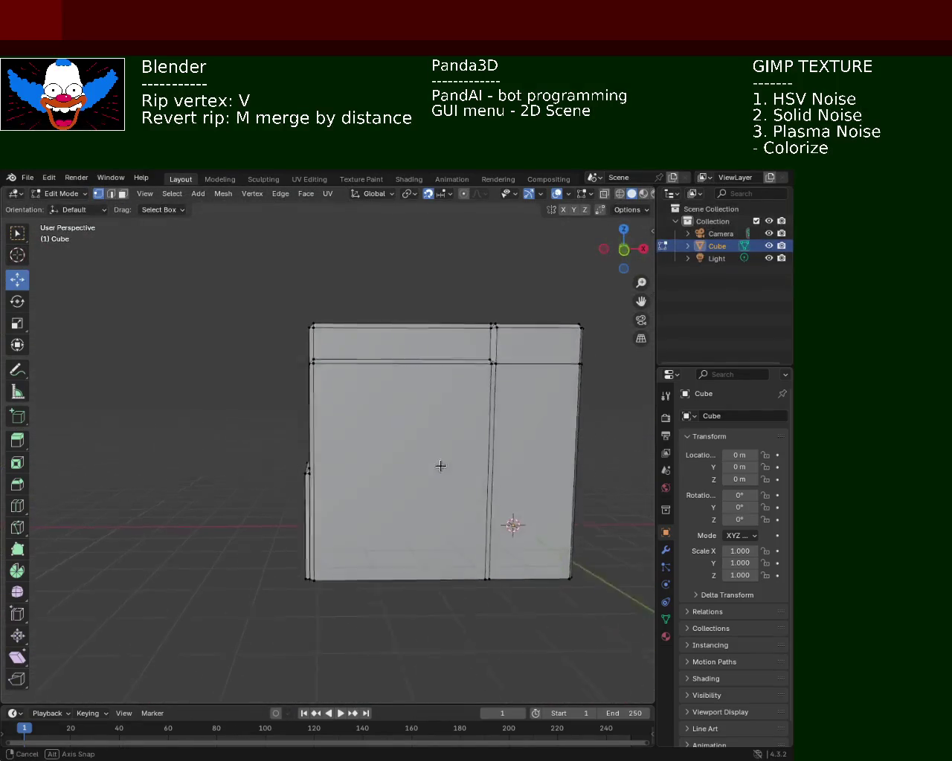
middle_click_drag(338, 601, 365, 652)
scroll(365, 652, "up", 3)
middle_click_drag(323, 516, 377, 466)
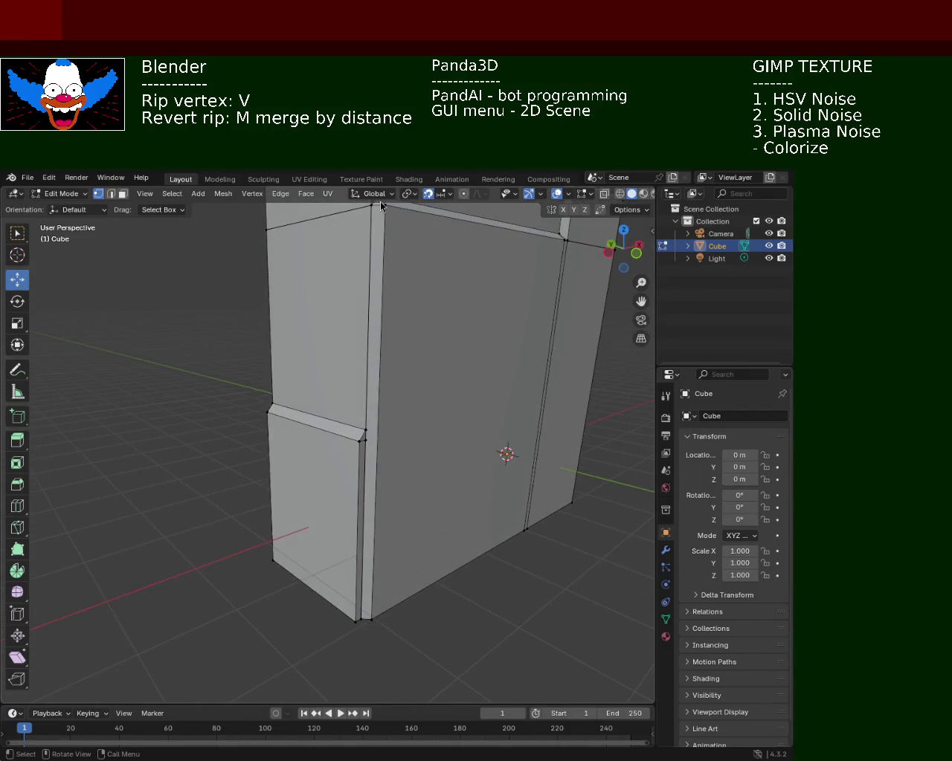
middle_click_drag(380, 240, 376, 253)
- Drag the loose ripped vertex onto the trim strip's lower-right corner
left_click(359, 628)
left_click(345, 638, "shift")
left_click(453, 620)
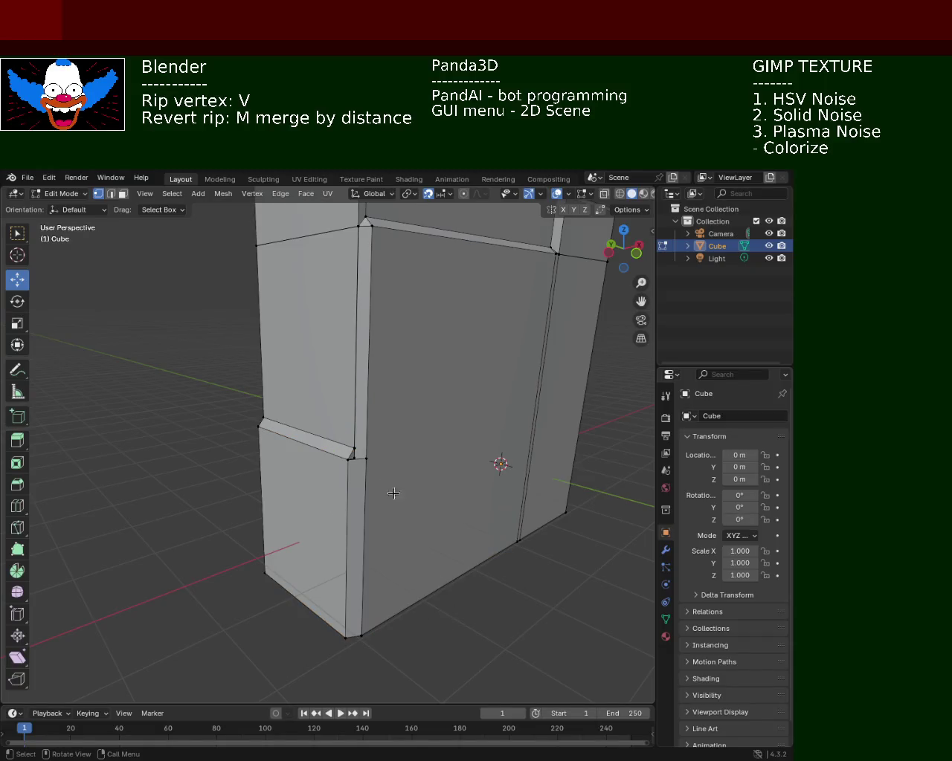
middle_click_drag(393, 493, 324, 376, "ctrl")
left_click(387, 456)
left_click_drag(382, 451, 408, 473)
mouse_move(424, 428)
middle_mouse_down()
mouse_move(414, 361)
mouse_move(389, 469)
mouse_move(506, 480)
mouse_move(310, 411)
mouse_move(350, 475)
mouse_move(415, 451)
mouse_move(336, 364)
middle_mouse_up()
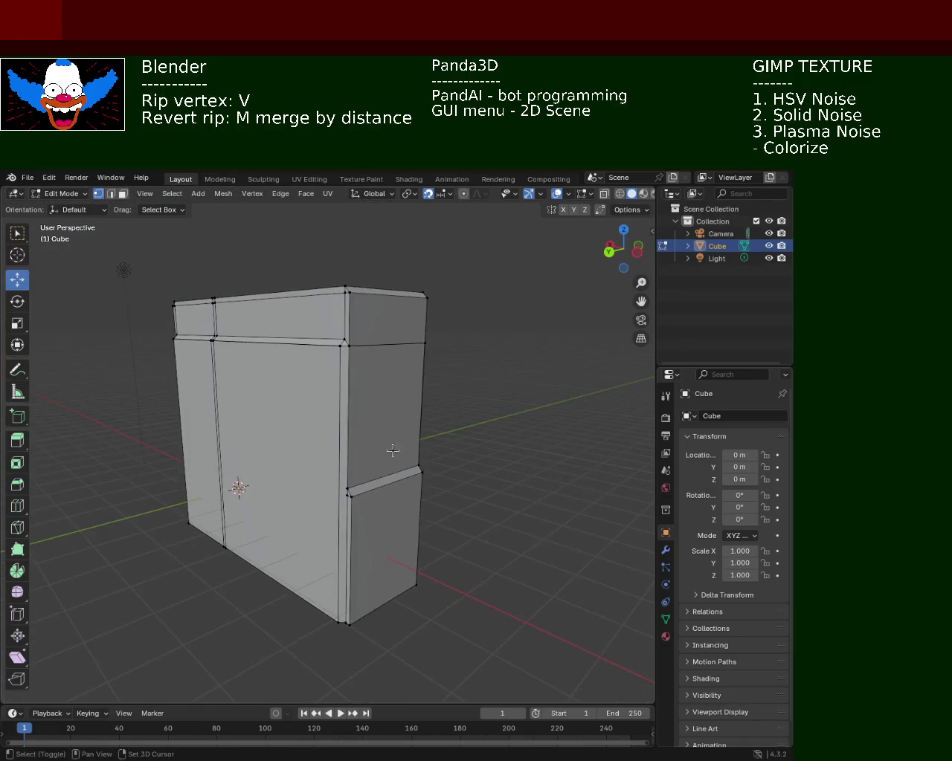
- Subdivide the vertical corner edge along the trim strip and rip it apart
left_click(346, 346)
left_click(336, 623, "shift")
left_click(339, 377)
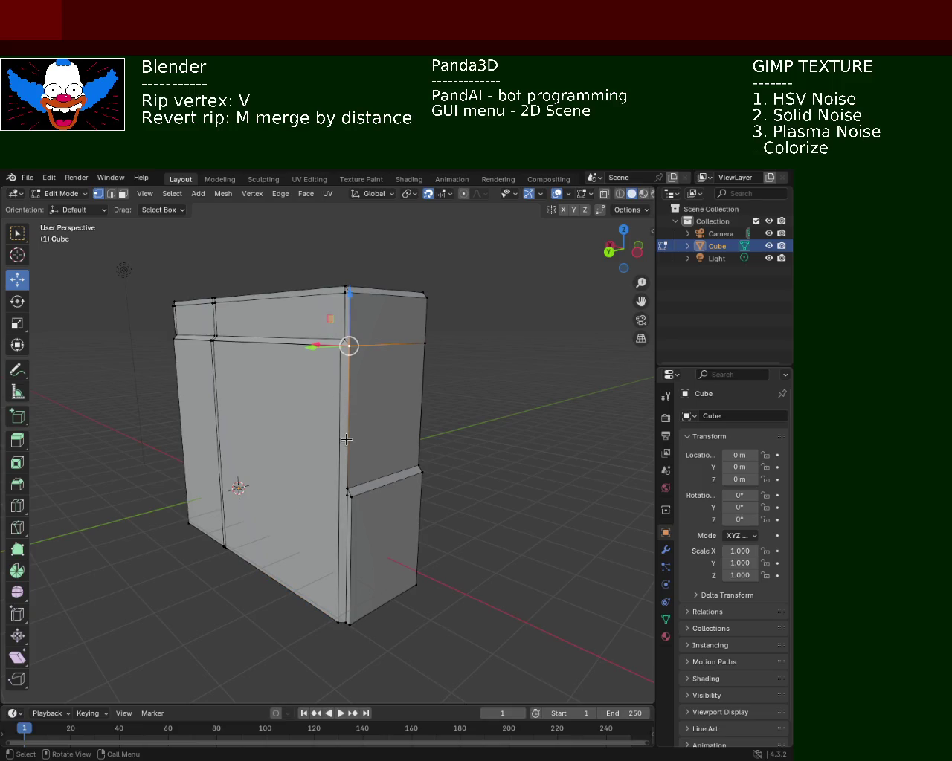
left_click(339, 621, "shift")
right_click(335, 608)
left_click(335, 608)
key("v")
mouse_move(353, 483)
middle_mouse_down()
mouse_move(368, 444)
mouse_move(347, 382)
middle_mouse_up()
left_click(347, 381)
- Select the strip's top corner vertices and orbit in close to the top corner
left_click(321, 377, "shift")
left_click(319, 685, "shift")
left_click(346, 688, "shift")
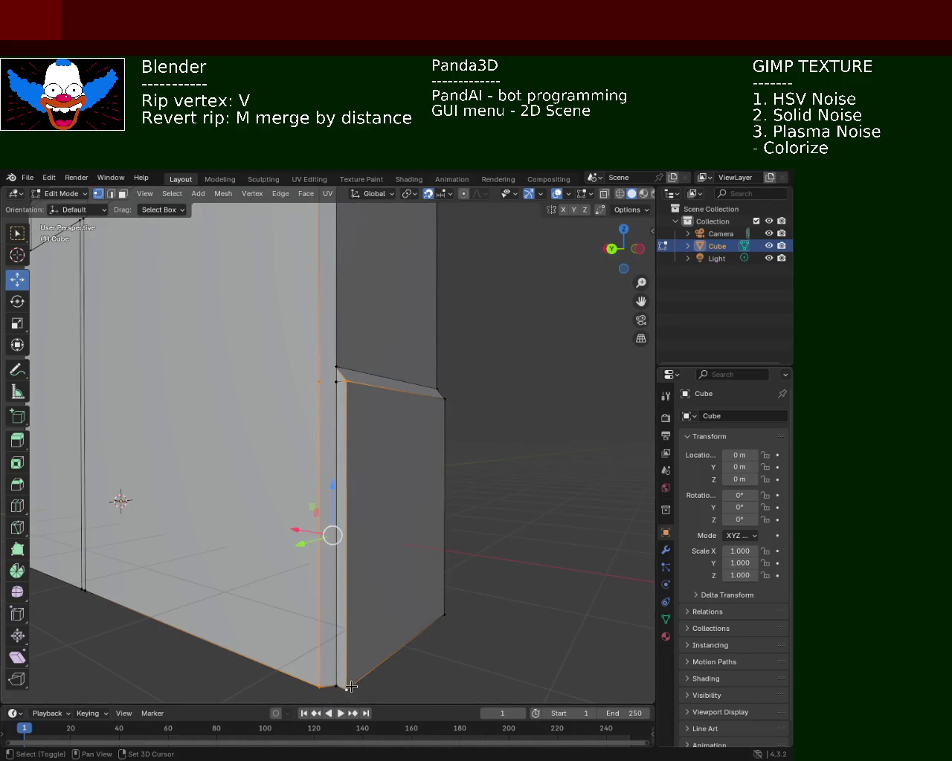
left_click(444, 615)
left_click(333, 365)
left_click(319, 381, "shift")
left_click(345, 380, "shift")
middle_click_drag(364, 462, 355, 447)
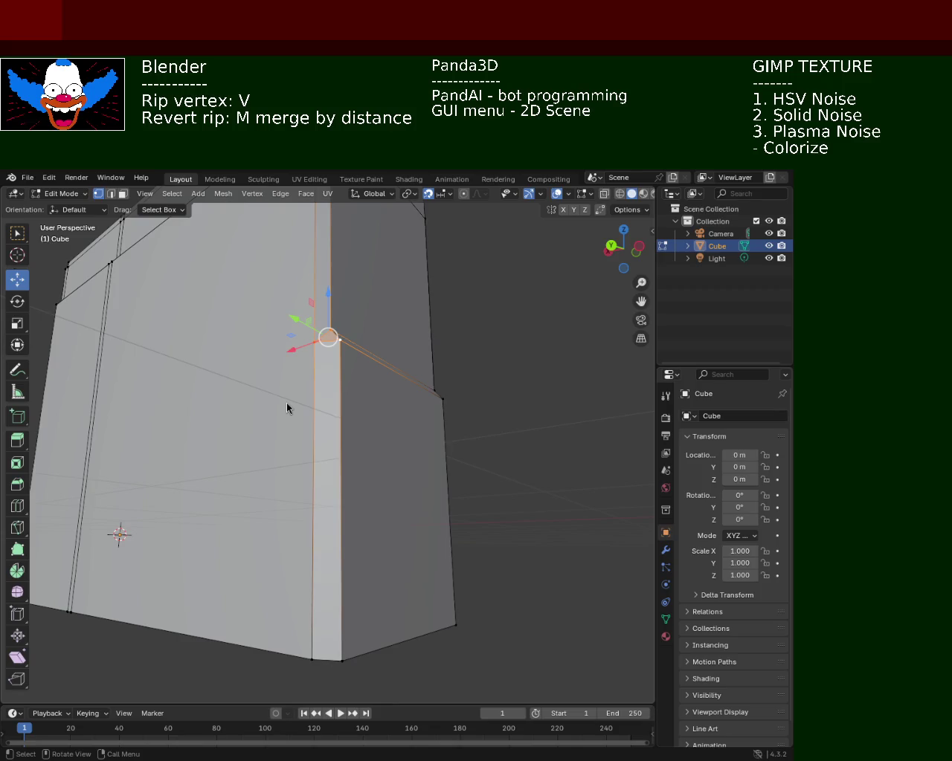
middle_click_drag(375, 476, 366, 373)
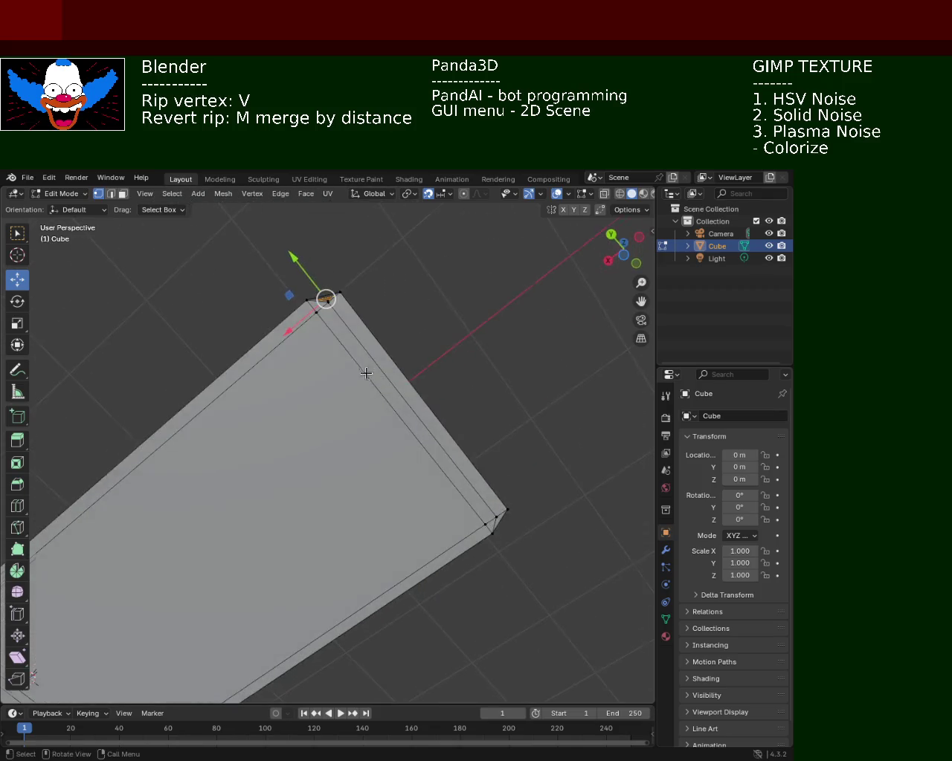
mouse_move(328, 309)
middle_mouse_down()
mouse_move(357, 276)
mouse_move(387, 310)
mouse_move(382, 323)
middle_mouse_up()
- Rip the top corner vertex free, place it, and orbit to inspect the notch
key("v")
left_click(334, 297)
left_click(470, 292)
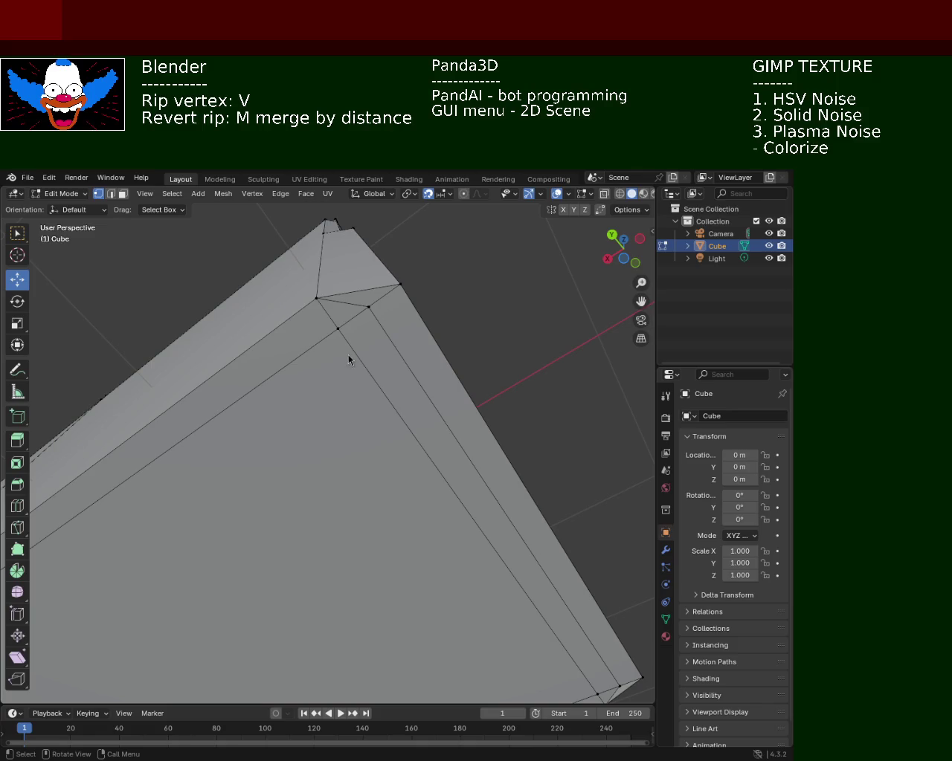
scroll(439, 334, "up", 5)
scroll(417, 320, "down", 2)
mouse_move(410, 357)
middle_mouse_down()
mouse_move(393, 328)
mouse_move(384, 364)
mouse_move(337, 336)
mouse_move(395, 382)
mouse_move(266, 405)
mouse_move(258, 366)
middle_mouse_up()
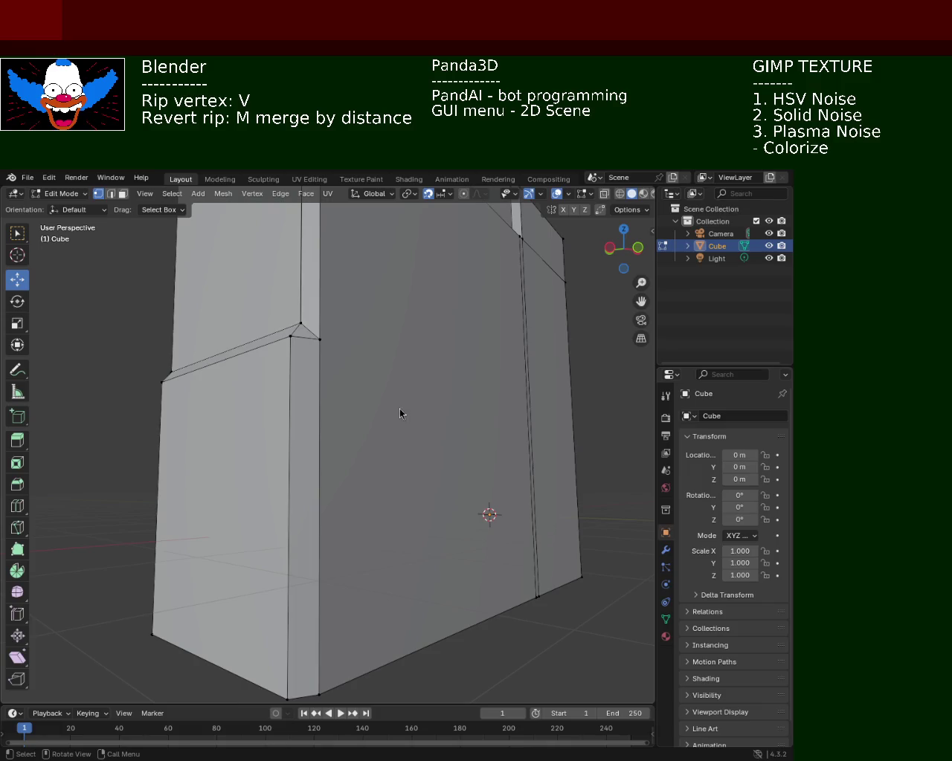
mouse_move(504, 459)
middle_mouse_down()
mouse_move(380, 373)
mouse_move(401, 410)
middle_mouse_up()
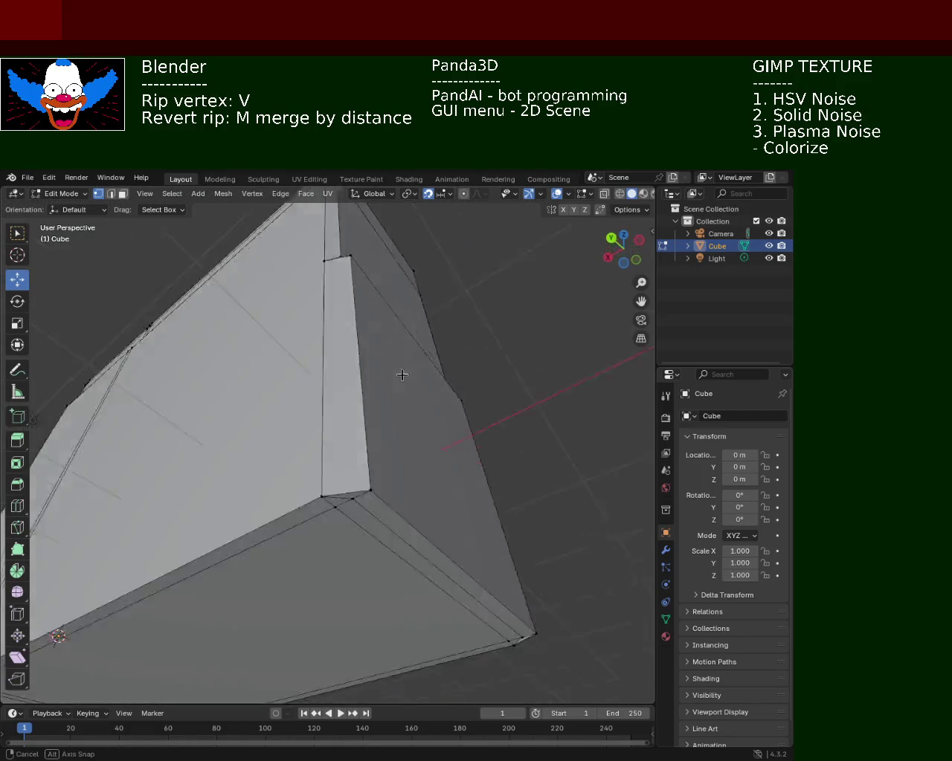
- In edge mode, dissolve the short corner edge beside the long top edge with Dissolve Edges
middle_click_drag(401, 410, 406, 360)
left_click(110, 194)
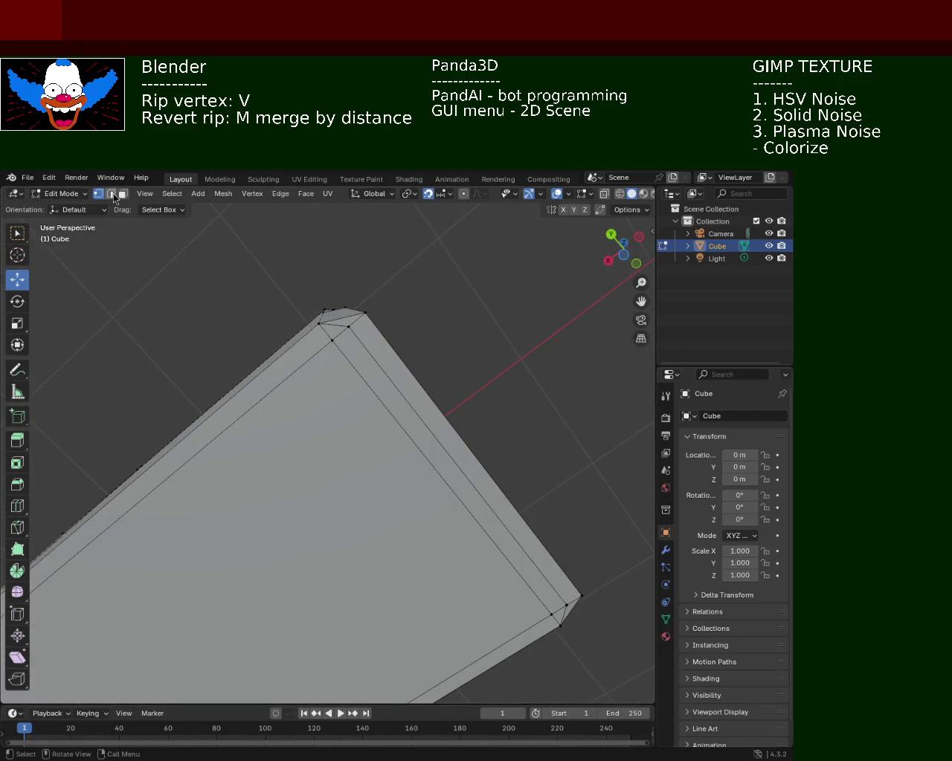
left_click(364, 356)
left_click(342, 327, "shift")
left_click(340, 325)
key("x")
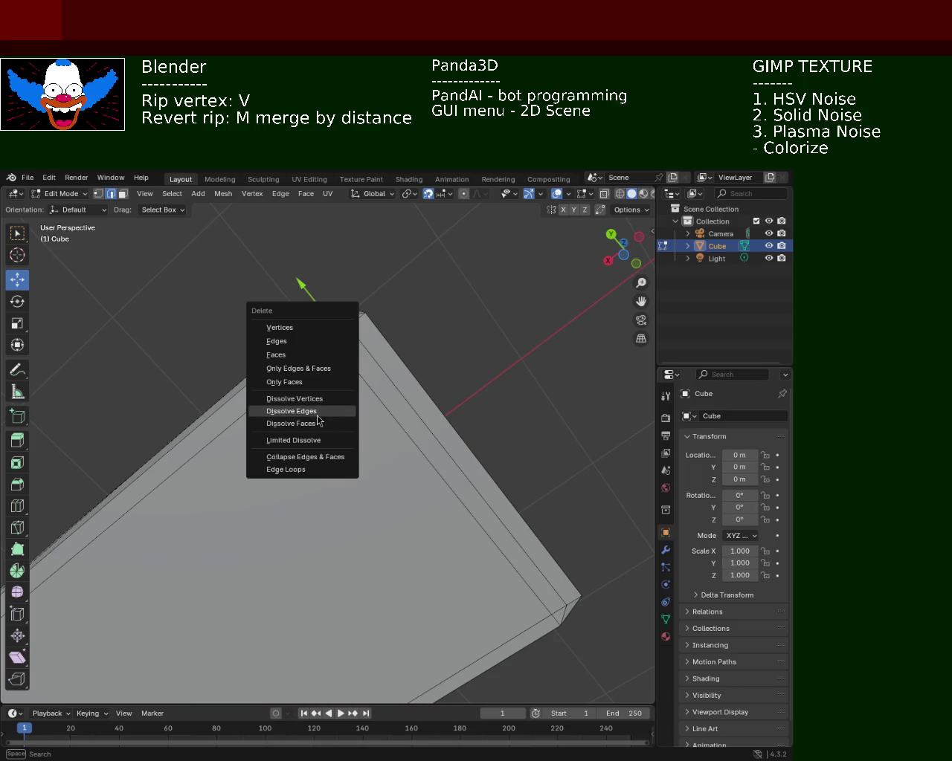
left_click(318, 413)
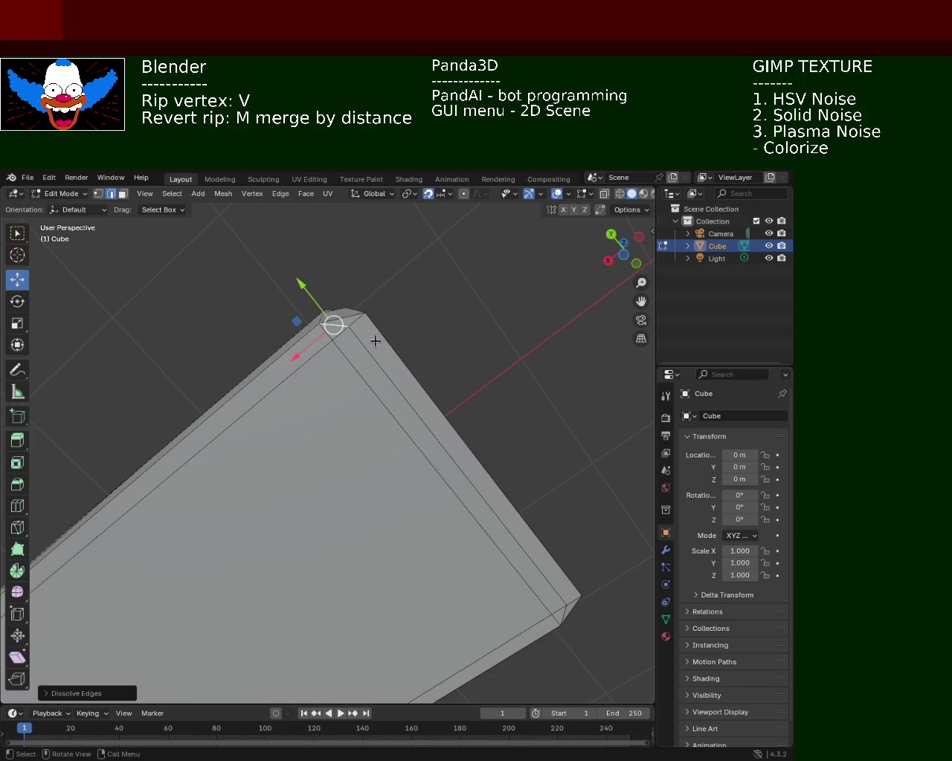
key("x")
left_click(346, 345)
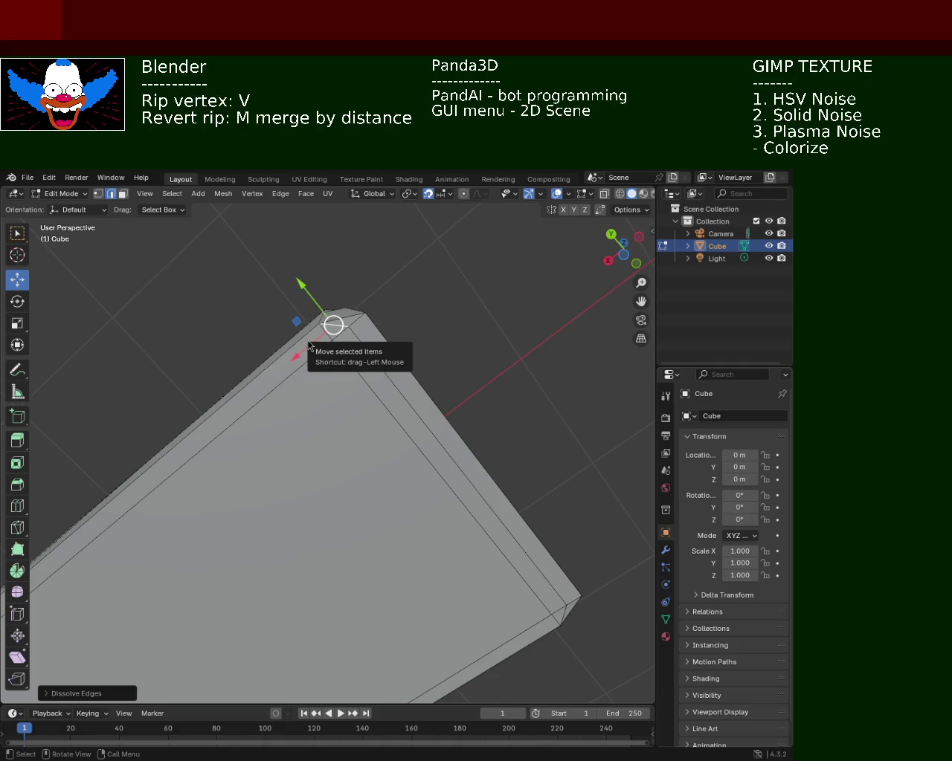
- Orbit to the corner ridge, try selecting three ridge vertices, then clear the selection
mouse_move(506, 466)
middle_mouse_down()
mouse_move(527, 463)
mouse_move(541, 435)
mouse_move(506, 410)
mouse_move(340, 393)
mouse_move(302, 371)
mouse_move(405, 349)
middle_mouse_up()
left_click(97, 193)
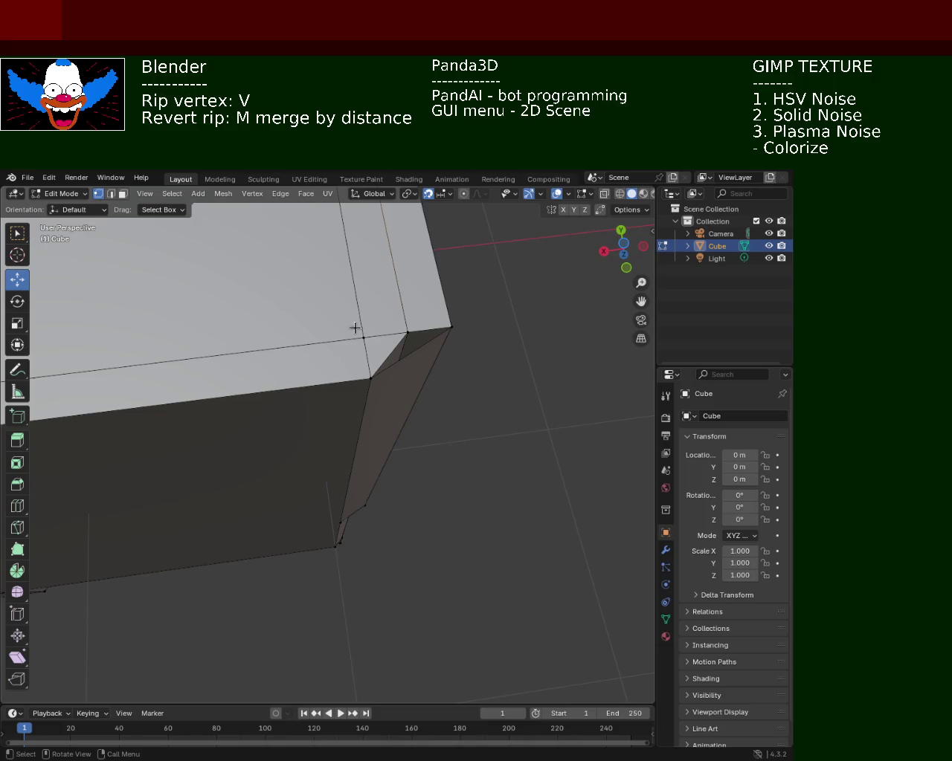
left_click(407, 332)
left_click(370, 378, "shift")
left_click(451, 326, "shift")
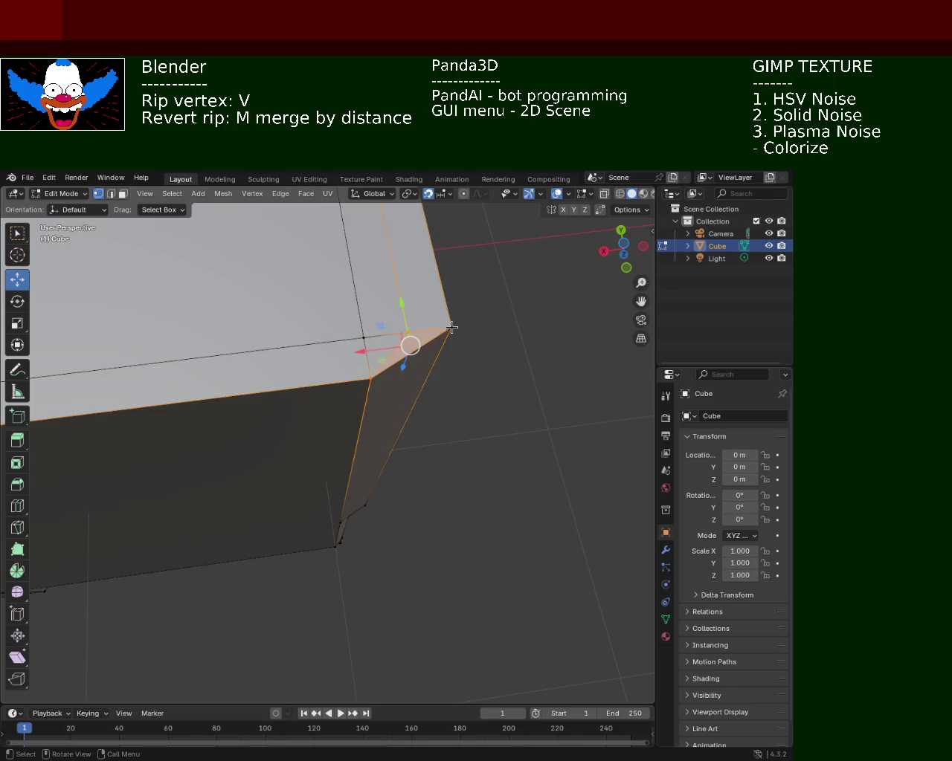
left_click(536, 324)
- Dissolve and then delete the two edges at the cabinet corner
left_click(110, 193)
left_click(409, 352)
left_click(389, 356)
key("x")
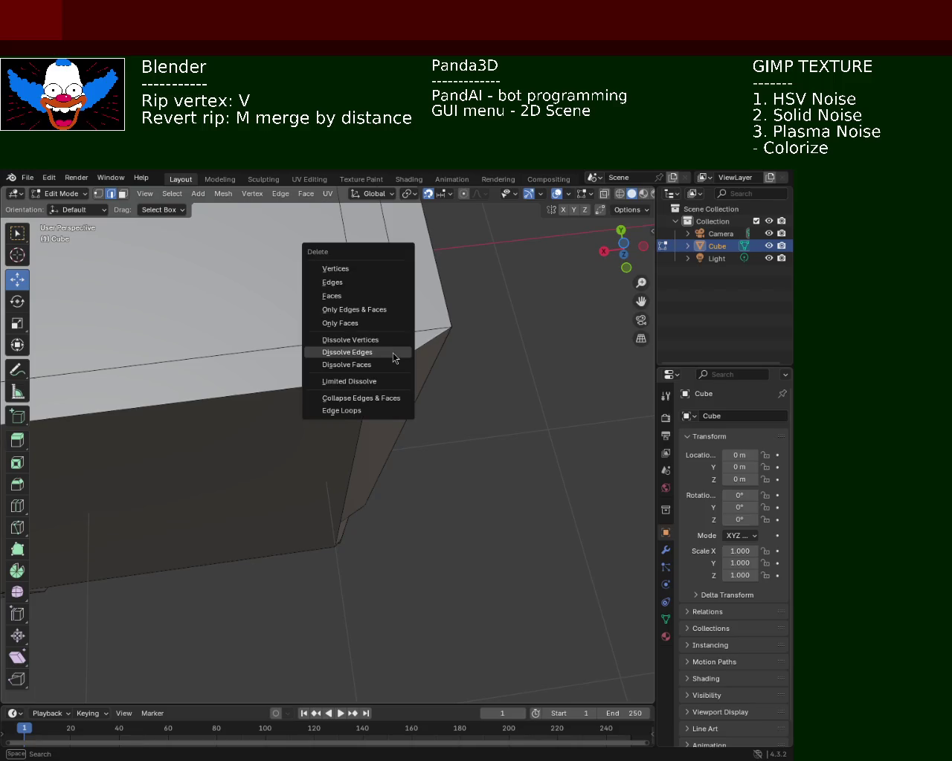
left_click(393, 357)
key("x")
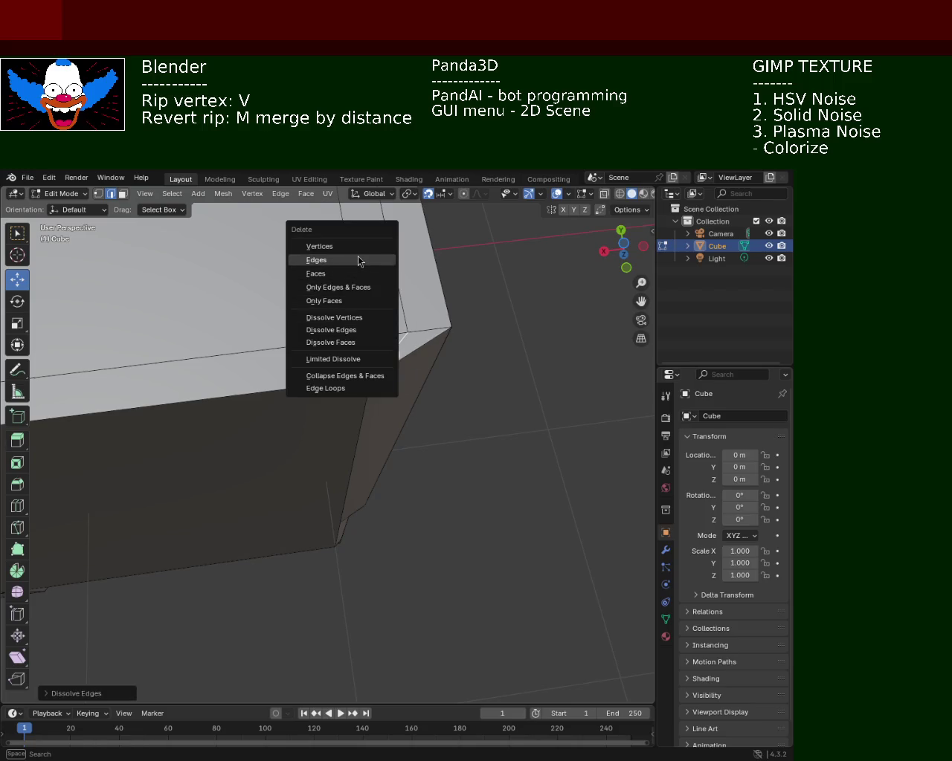
left_click(358, 260)
- From the other side of the corner, dissolve and delete the two remaining ridge edges
mouse_move(408, 315)
middle_mouse_down()
mouse_move(408, 382)
mouse_move(223, 457)
mouse_move(326, 480)
mouse_move(347, 338)
mouse_move(350, 446)
mouse_move(304, 447)
mouse_move(348, 411)
mouse_move(227, 349)
mouse_move(153, 444)
mouse_move(253, 354)
mouse_move(218, 346)
middle_mouse_up()
left_click(234, 350)
left_click(251, 319, "shift")
key("x")
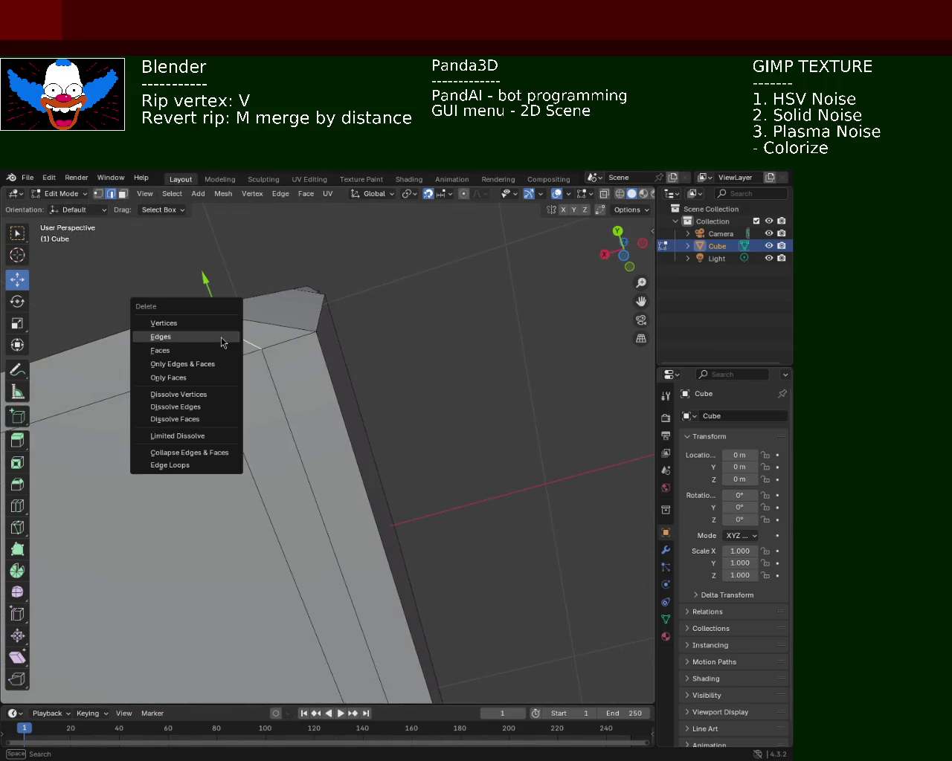
left_click(182, 407)
key("x")
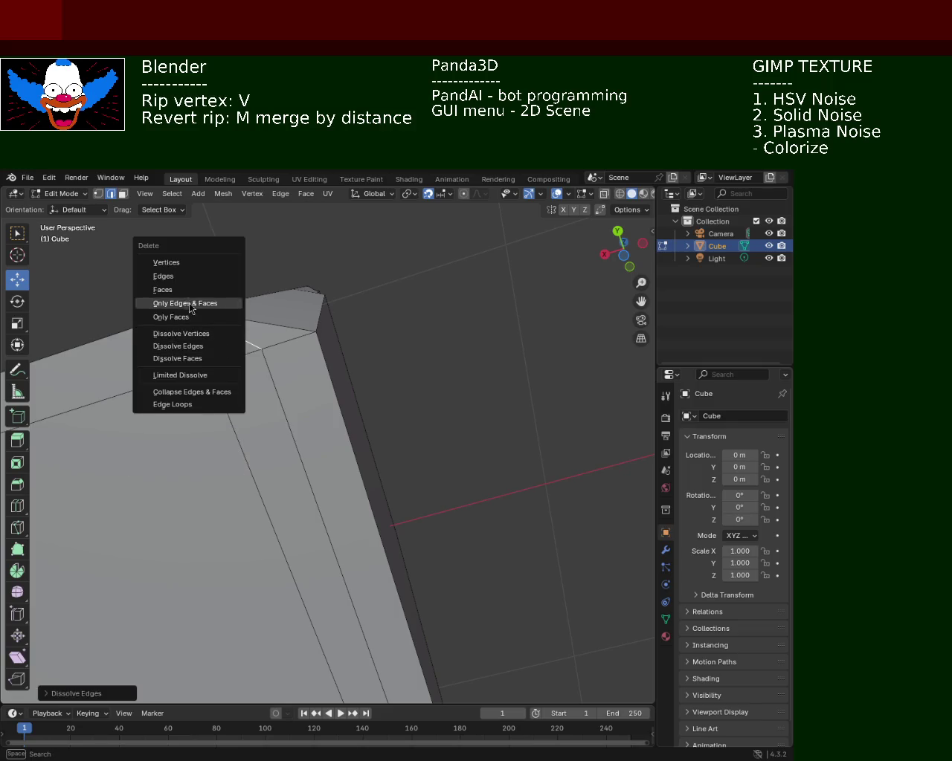
left_click(191, 277)
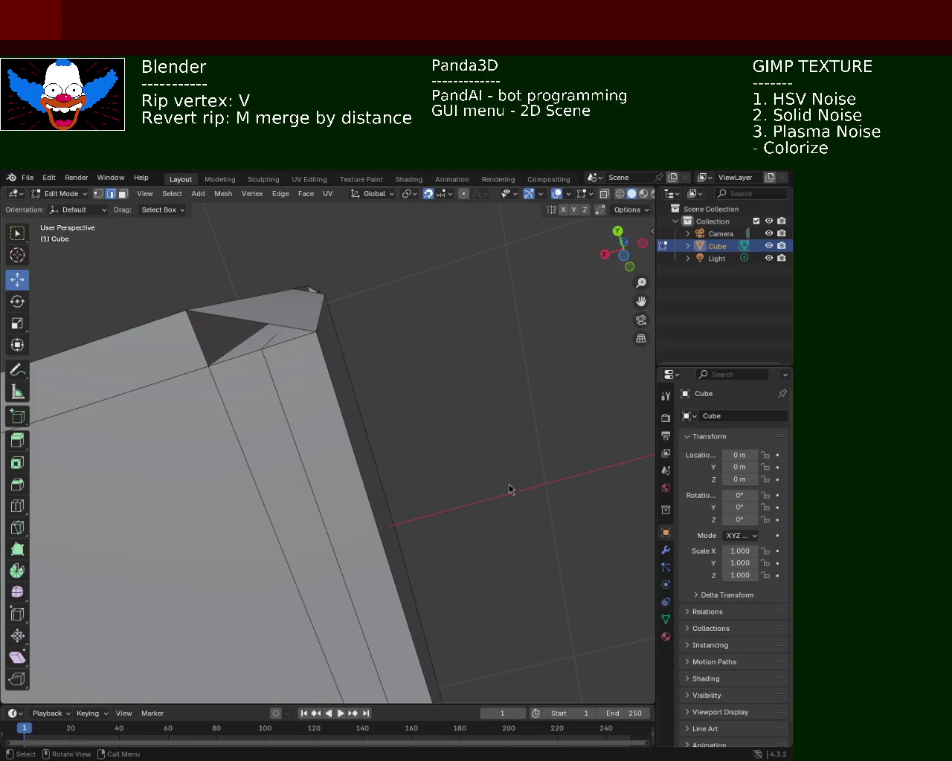
- Merge the two vertices beside the triangular hole to close it, then deselect everything
left_click(98, 193)
left_click(209, 365)
left_click(187, 311, "shift")
key("a")
key("m")
left_click(290, 355)
left_click(363, 337)
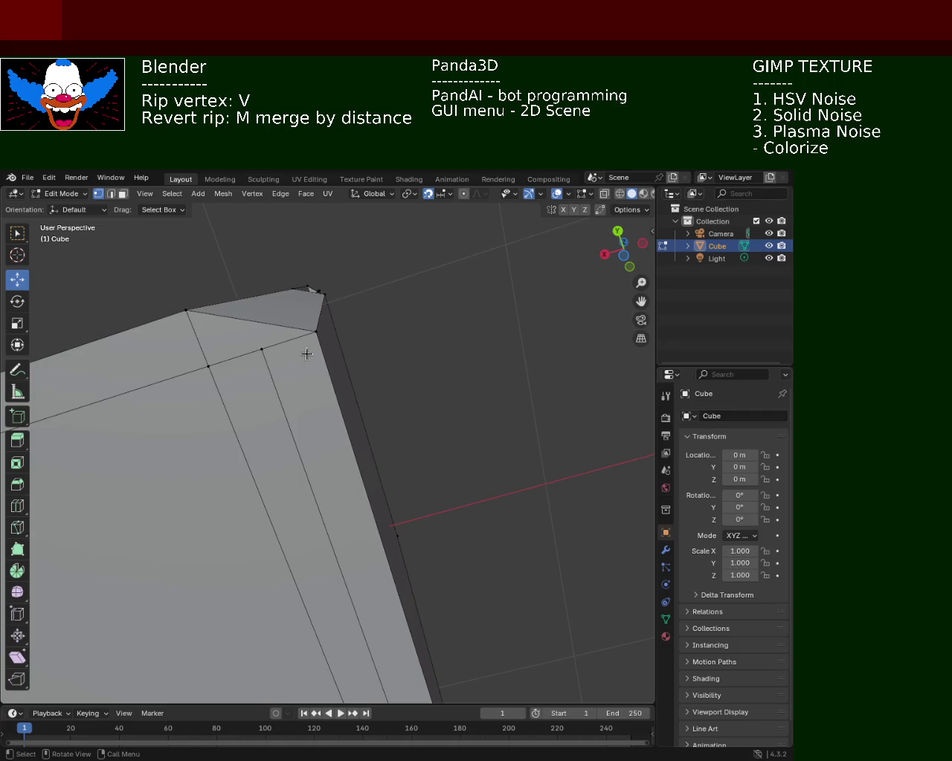
- Orbit and pan to inspect the cabinet underside and the mended corner
middle_click_drag(304, 352, 378, 466)
mouse_move(399, 397)
middle_mouse_down("shift")
mouse_move(320, 322)
mouse_move(315, 421)
mouse_move(300, 393)
middle_mouse_up("shift")
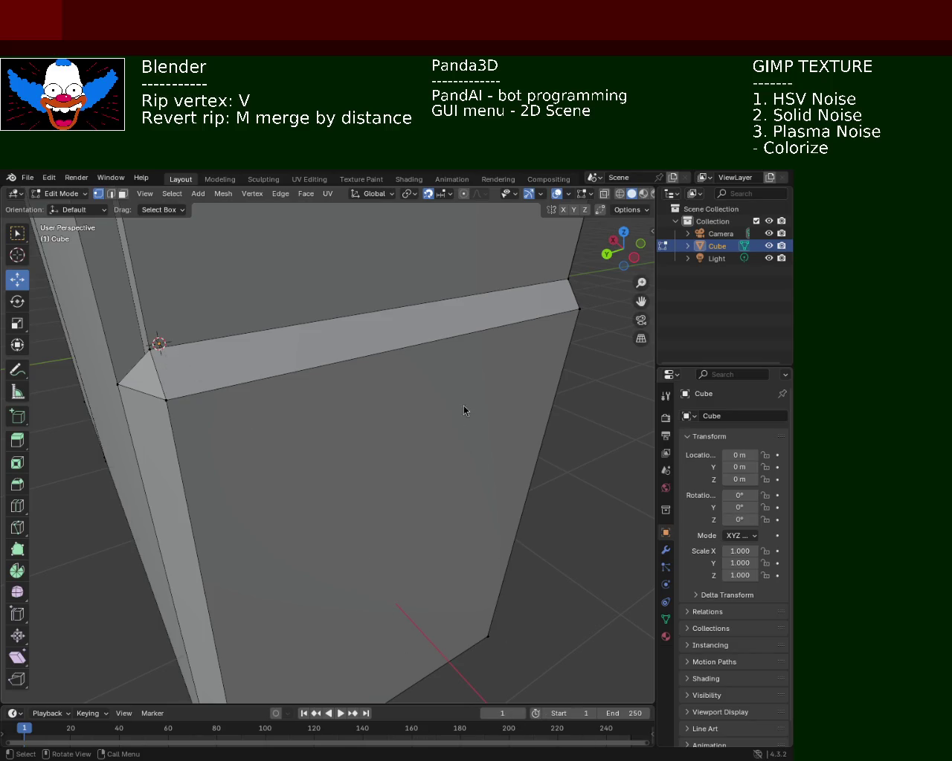
mouse_move(389, 495)
middle_mouse_down()
mouse_move(291, 351)
mouse_move(412, 441)
mouse_move(460, 423)
mouse_move(418, 452)
mouse_move(404, 427)
mouse_move(350, 451)
mouse_move(335, 481)
mouse_move(202, 461)
mouse_move(163, 444)
mouse_move(165, 470)
mouse_move(270, 514)
mouse_move(334, 481)
middle_mouse_up()
- Zoom out and select the four corner vertices of the vertical trim strip face
mouse_move(365, 556)
middle_mouse_down()
mouse_move(464, 552)
mouse_move(318, 503)
middle_mouse_up()
scroll(335, 525, "down", 2)
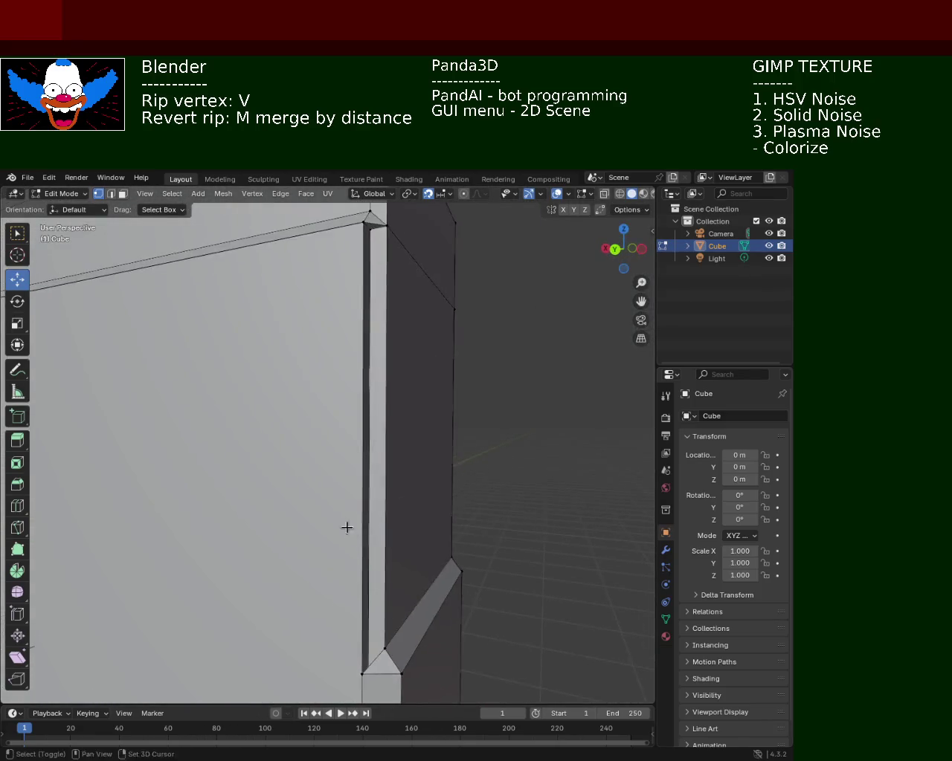
scroll(327, 475, "down", 3)
middle_click_drag(320, 428, 343, 435)
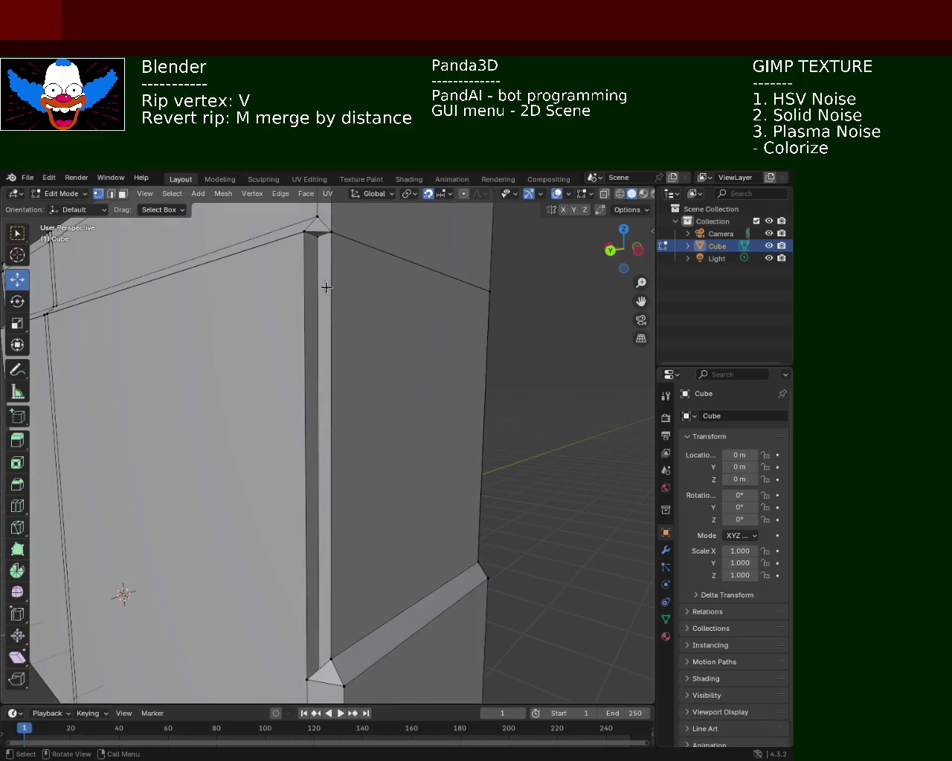
left_click(331, 232, "shift")
left_click(331, 660, "shift")
left_click(307, 679, "shift")
left_click(304, 233, "shift")
- Select the column of corner vertices on the cube, then orbit back to a front view
mouse_move(394, 276)
middle_mouse_down()
mouse_move(353, 325)
mouse_move(361, 558)
middle_mouse_up()
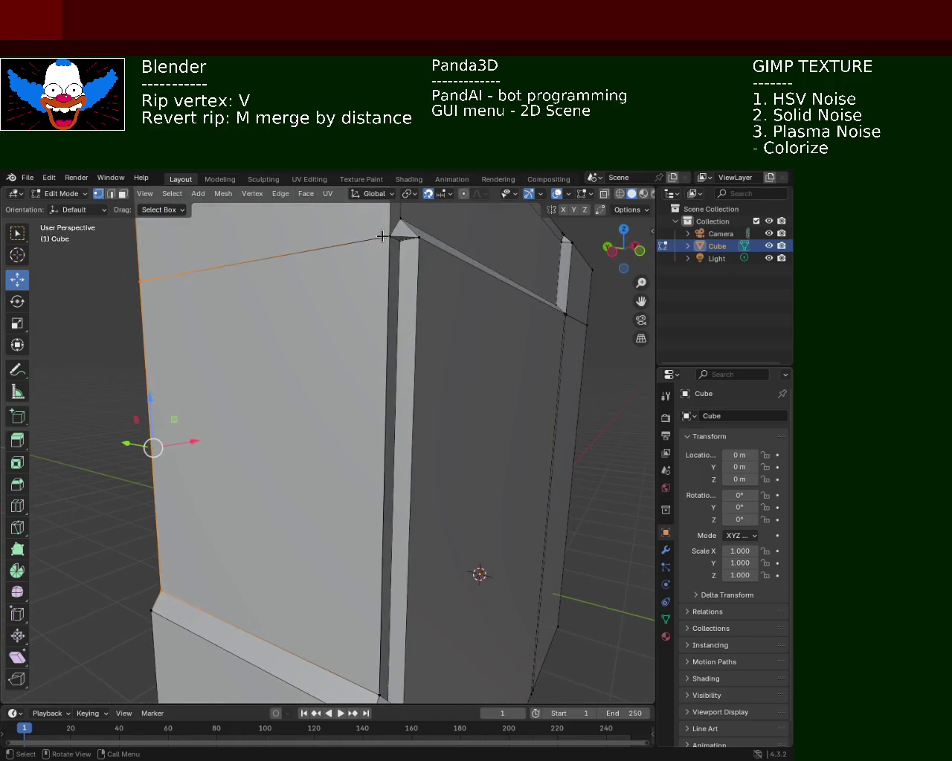
left_click(378, 596, "shift")
left_click(354, 575, "shift")
left_click(450, 518)
mouse_move(450, 519)
middle_mouse_down()
mouse_move(446, 475)
mouse_move(376, 433)
mouse_move(317, 446)
mouse_move(349, 451)
mouse_move(306, 450)
mouse_move(359, 426)
mouse_move(372, 506)
mouse_move(348, 557)
mouse_move(314, 554)
mouse_move(295, 568)
mouse_move(249, 552)
mouse_move(270, 491)
mouse_move(325, 434)
mouse_move(260, 324)
mouse_move(342, 416)
mouse_move(446, 468)
mouse_move(410, 456)
middle_mouse_up()
left_click(427, 444)
left_click(422, 415, "shift")
left_click(417, 386, "shift")
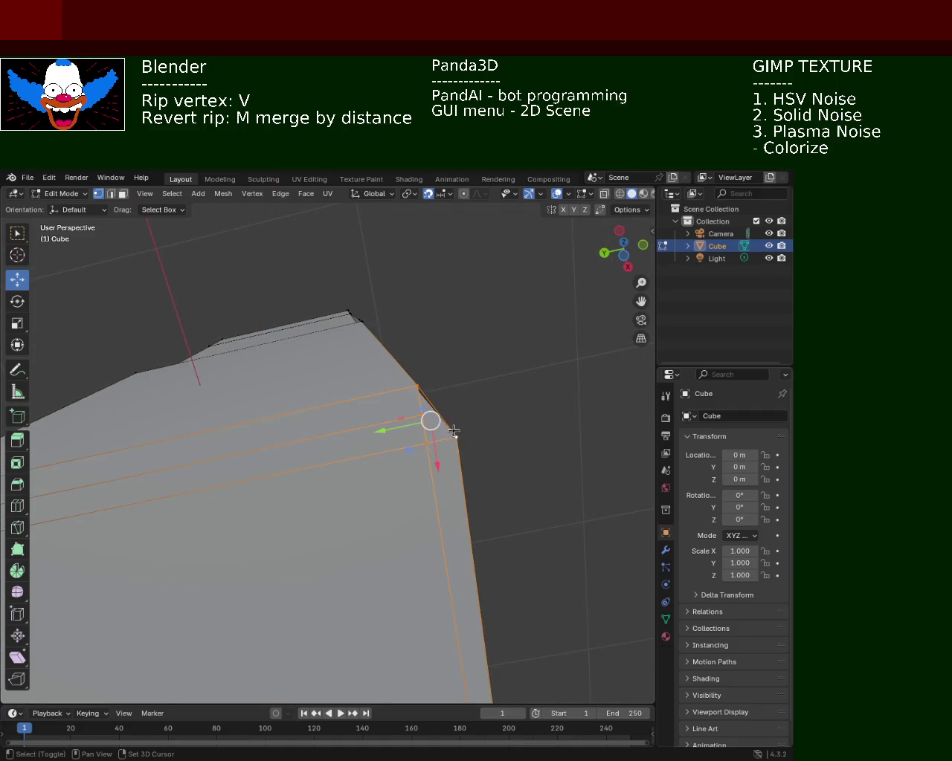
middle_click_drag(522, 444, 395, 467)
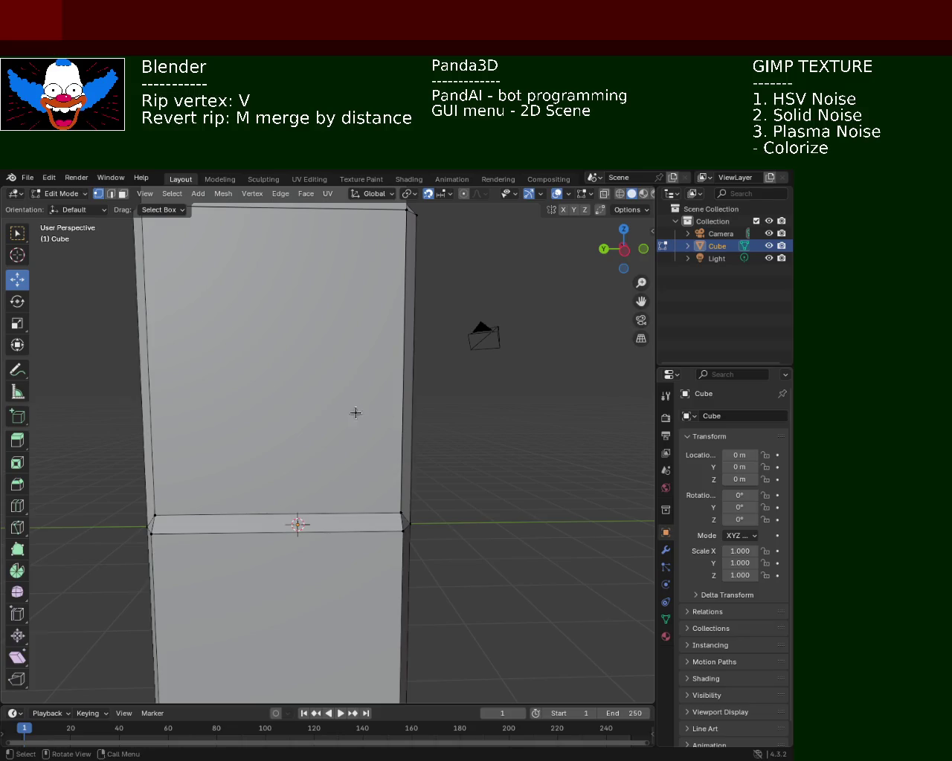
- Orbit to view the cabinet from below and to the side
middle_click_drag(355, 412, 407, 461)
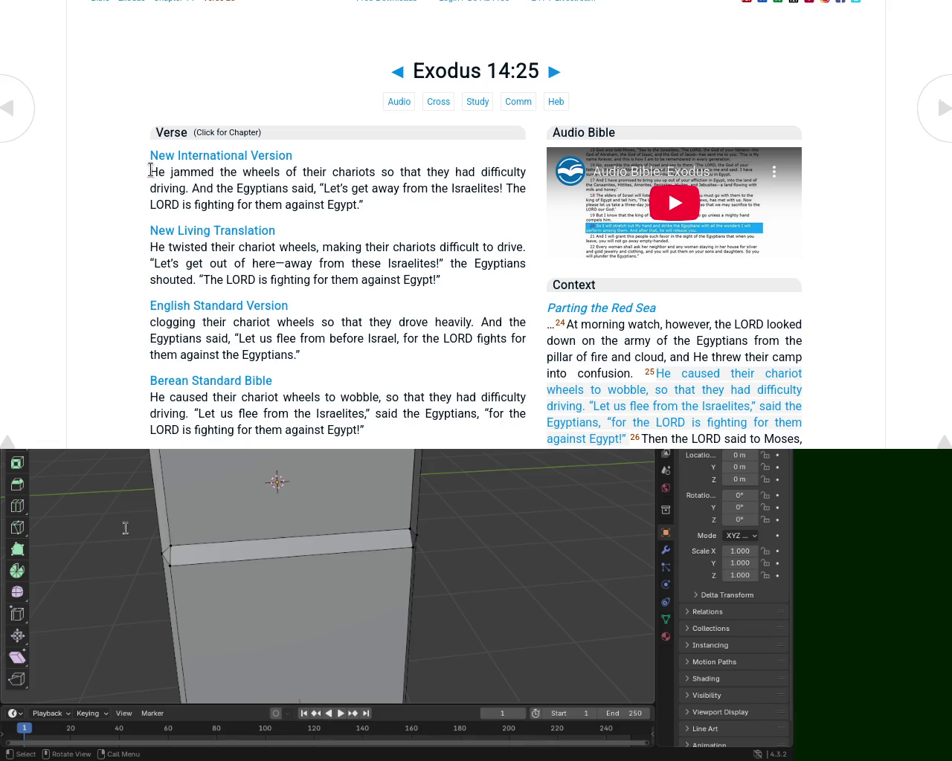
- Highlight the NIV, New Living Translation and ESV verse text of Exodus 14:25
mouse_move(150, 170)
left_mouse_down()
mouse_move(504, 171)
mouse_move(249, 204)
mouse_move(199, 187)
mouse_move(521, 188)
mouse_move(195, 205)
mouse_move(384, 210)
left_mouse_up()
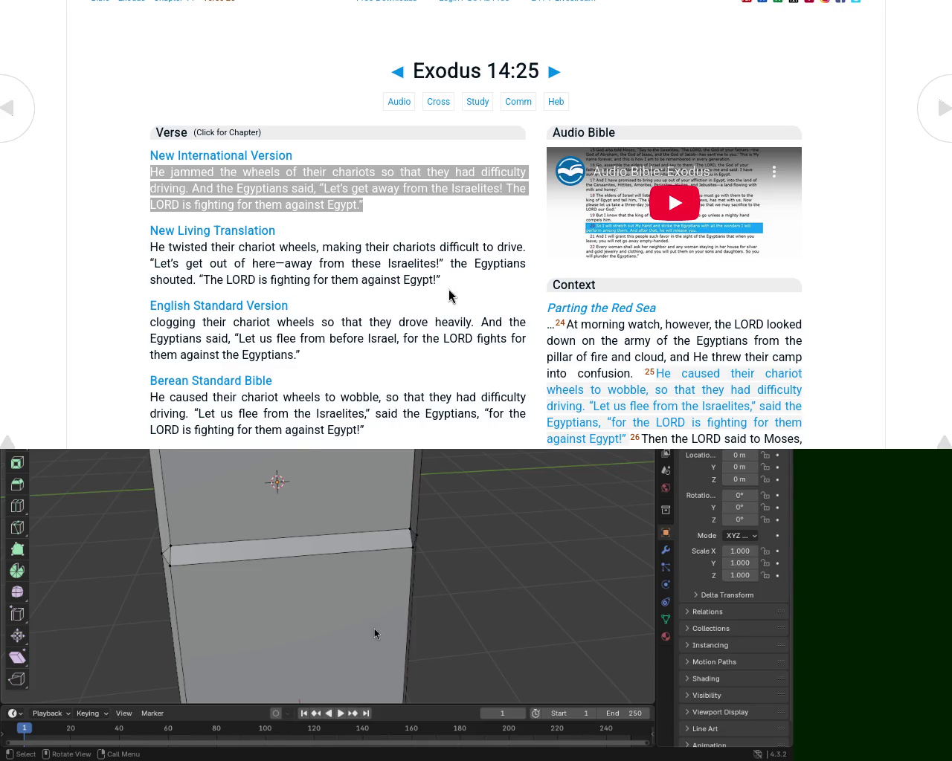
left_click(136, 185)
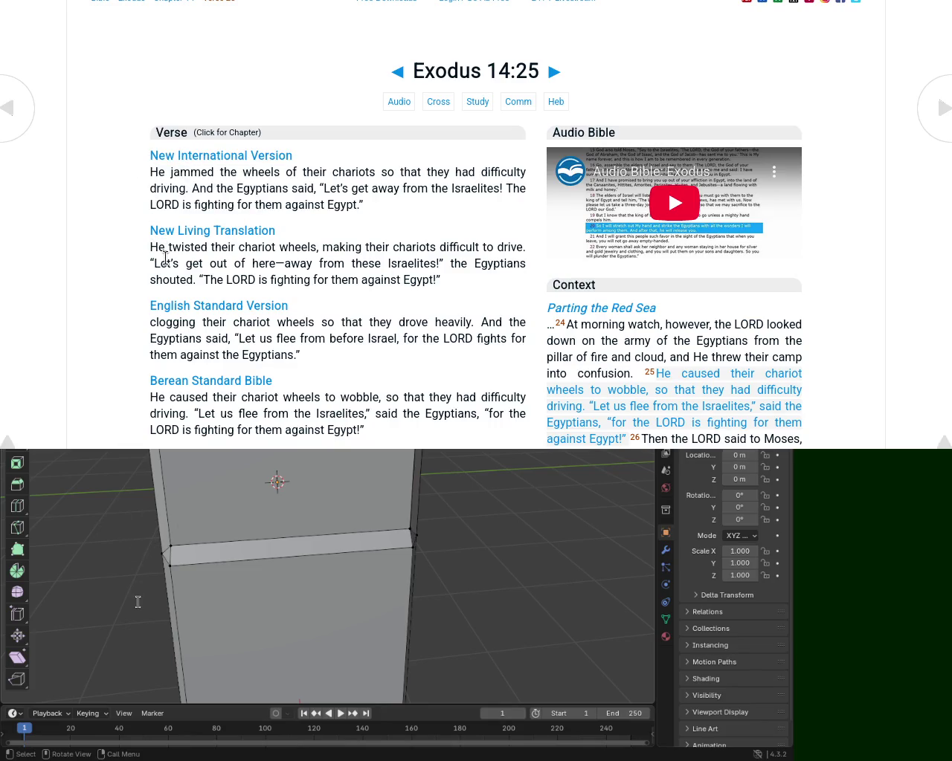
mouse_move(151, 247)
left_mouse_down()
mouse_move(208, 263)
mouse_move(390, 252)
left_mouse_up()
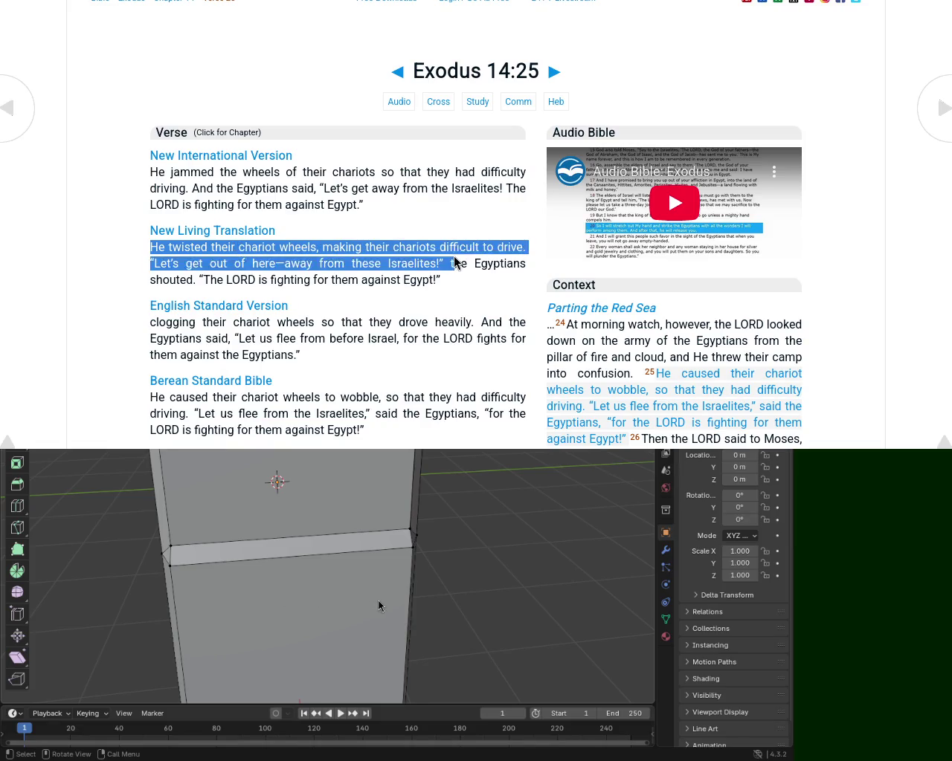
left_click_drag(390, 252, 423, 263)
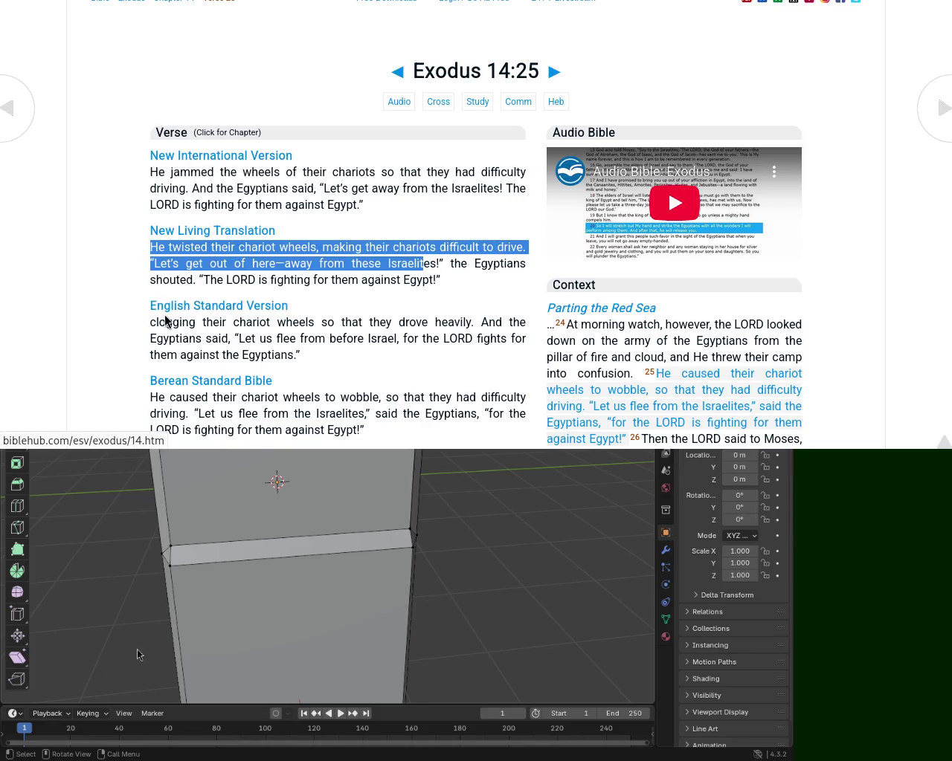
left_click_drag(158, 322, 480, 324)
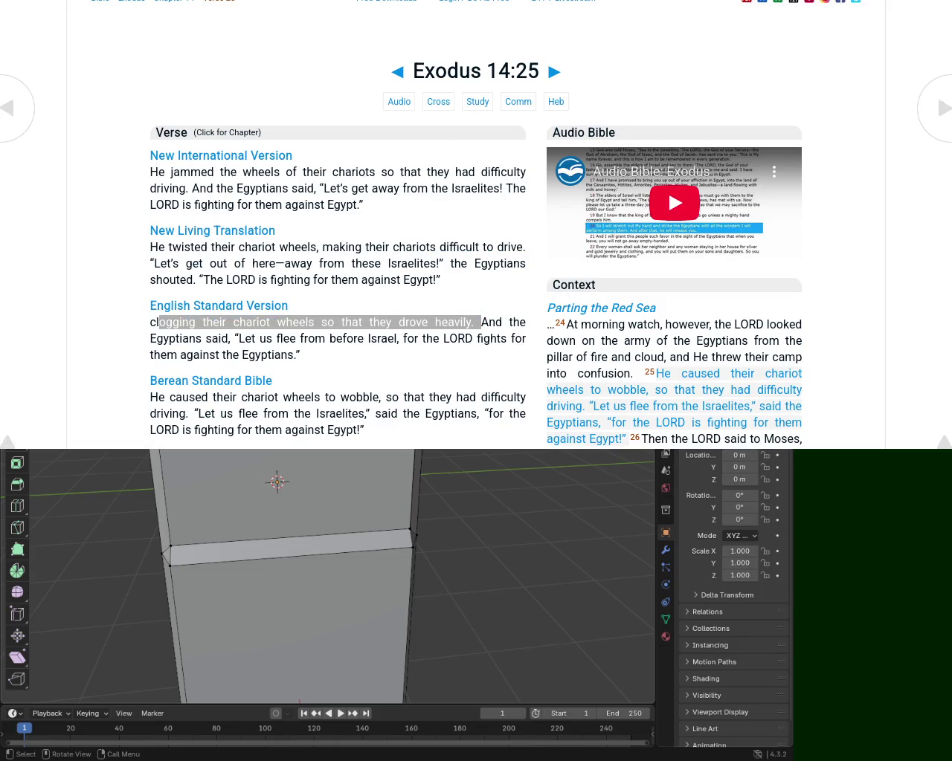
scroll(476, 223, "down", 10)
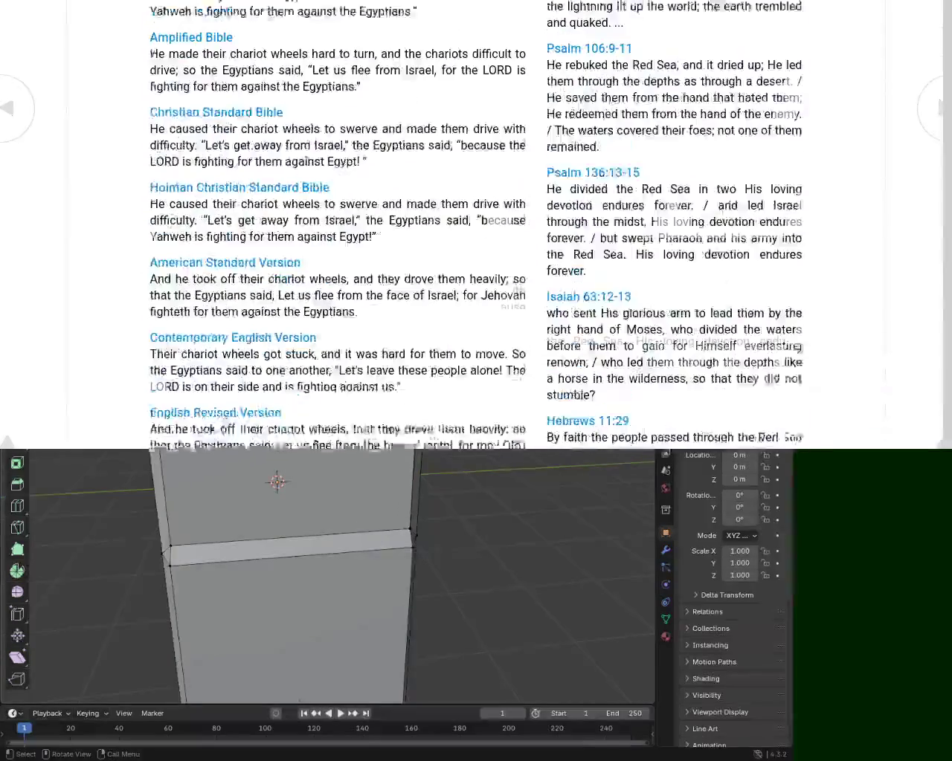
scroll(476, 223, "up", 1)
scroll(476, 223, "up", 1)
scroll(476, 223, "up", 2)
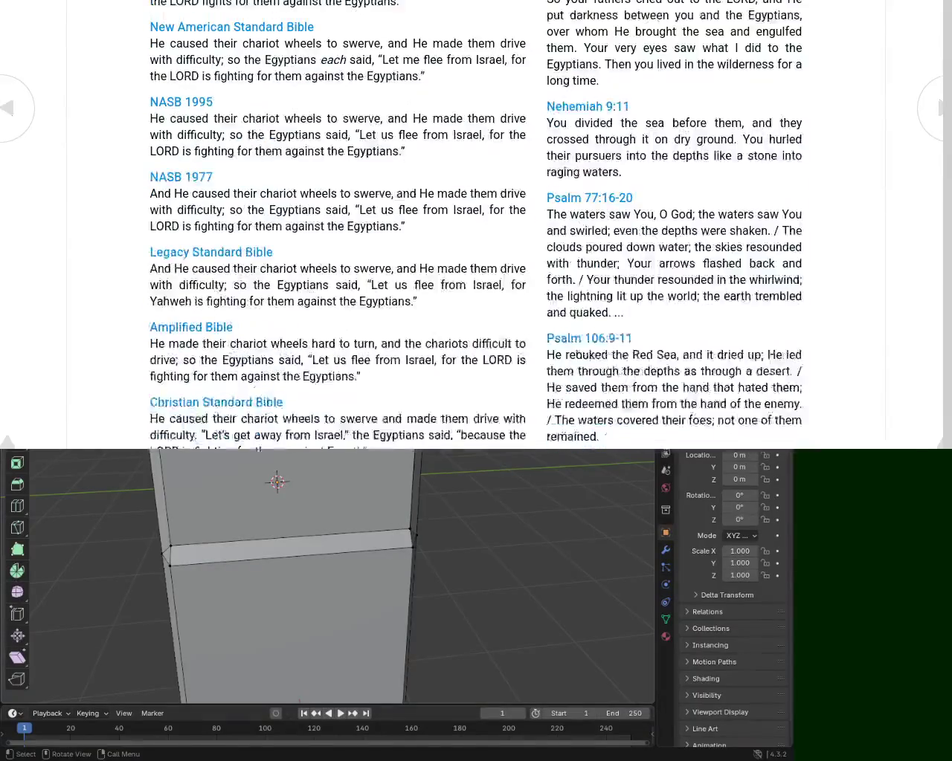
scroll(476, 223, "up", 2)
scroll(476, 223, "down", 6)
scroll(476, 223, "down", 5)
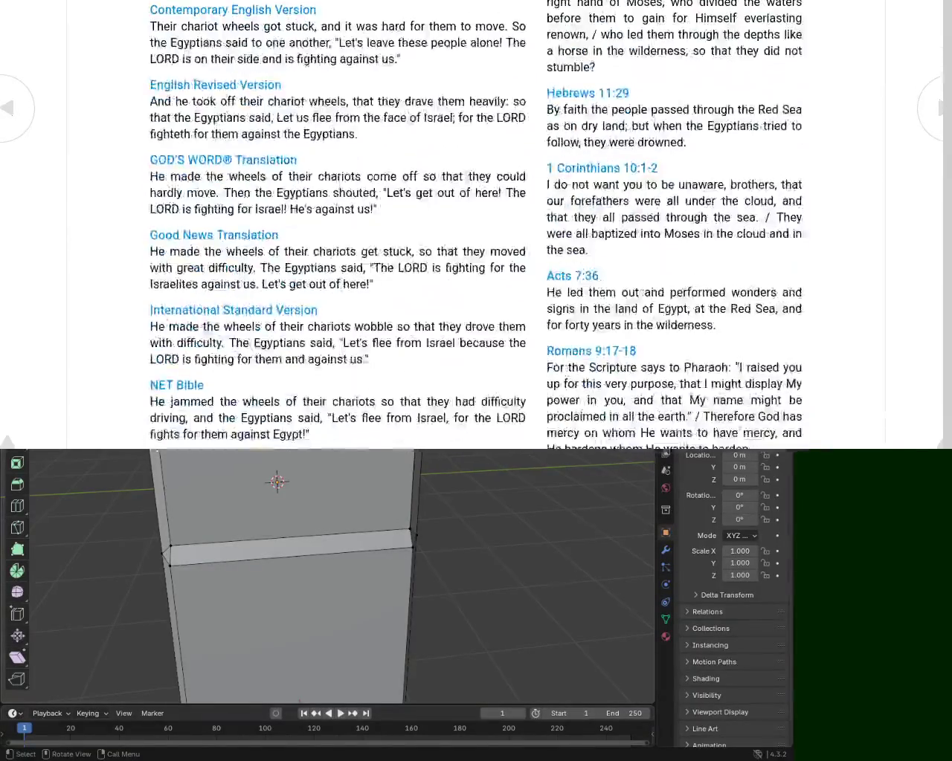
scroll(476, 223, "down", 1)
scroll(476, 223, "down", 5)
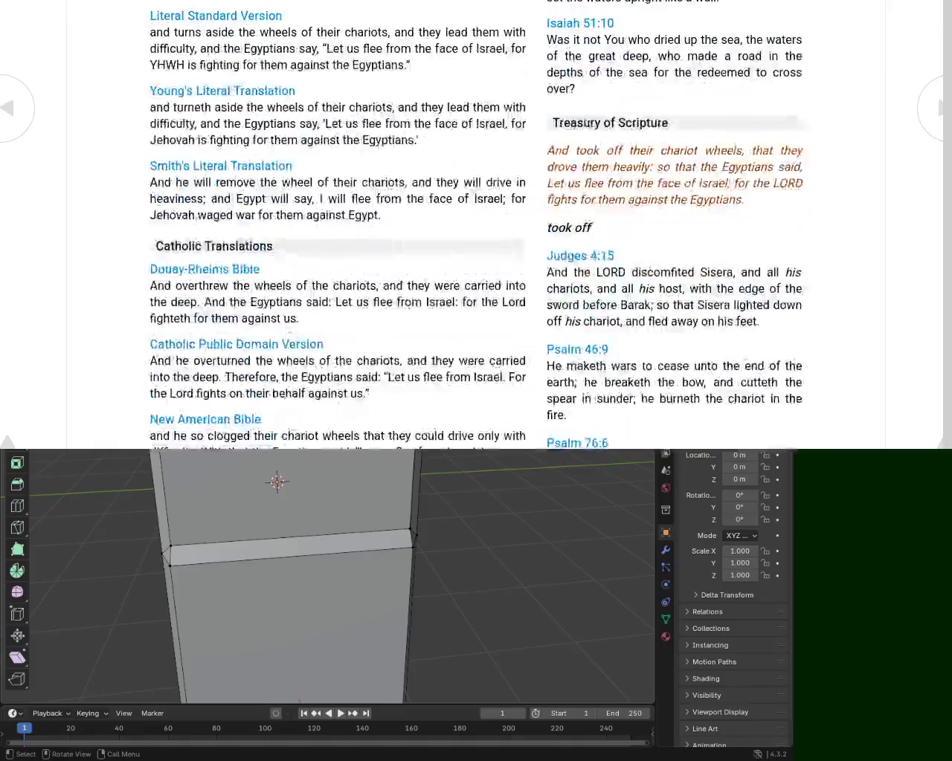
scroll(476, 223, "up", 3)
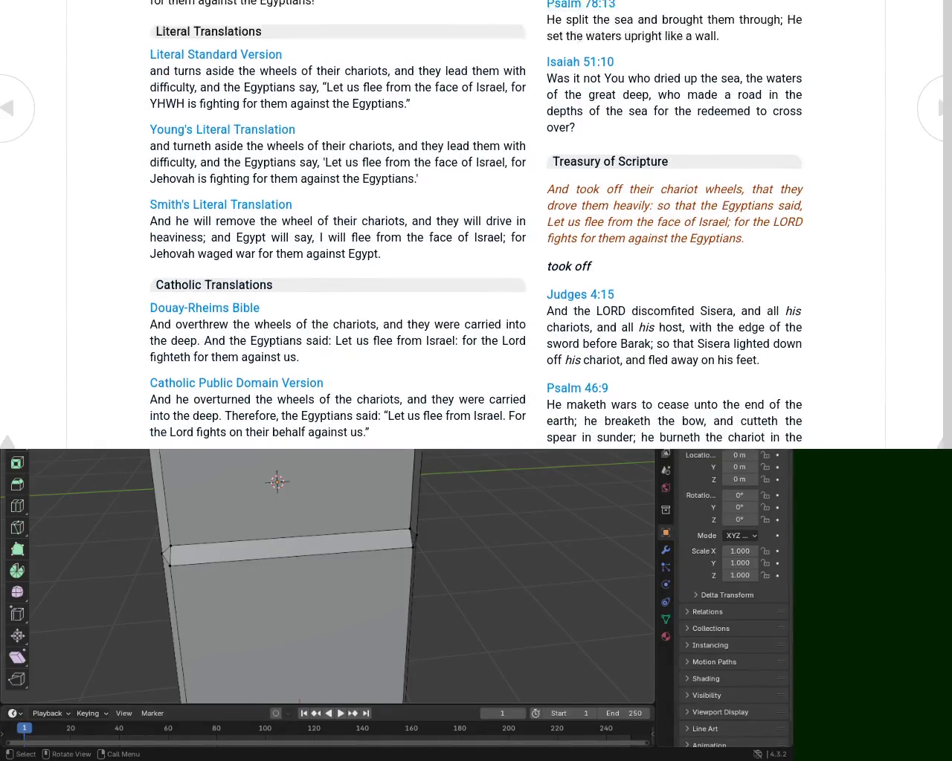
scroll(476, 223, "up", 6)
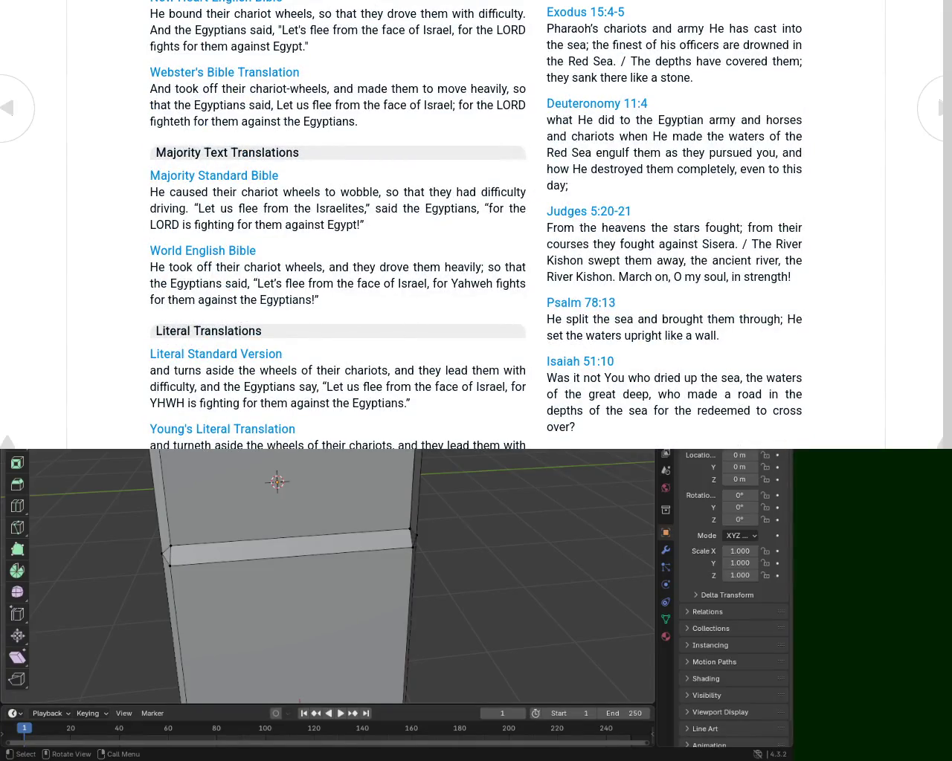
scroll(476, 224, "up", 3)
scroll(476, 223, "up", 5)
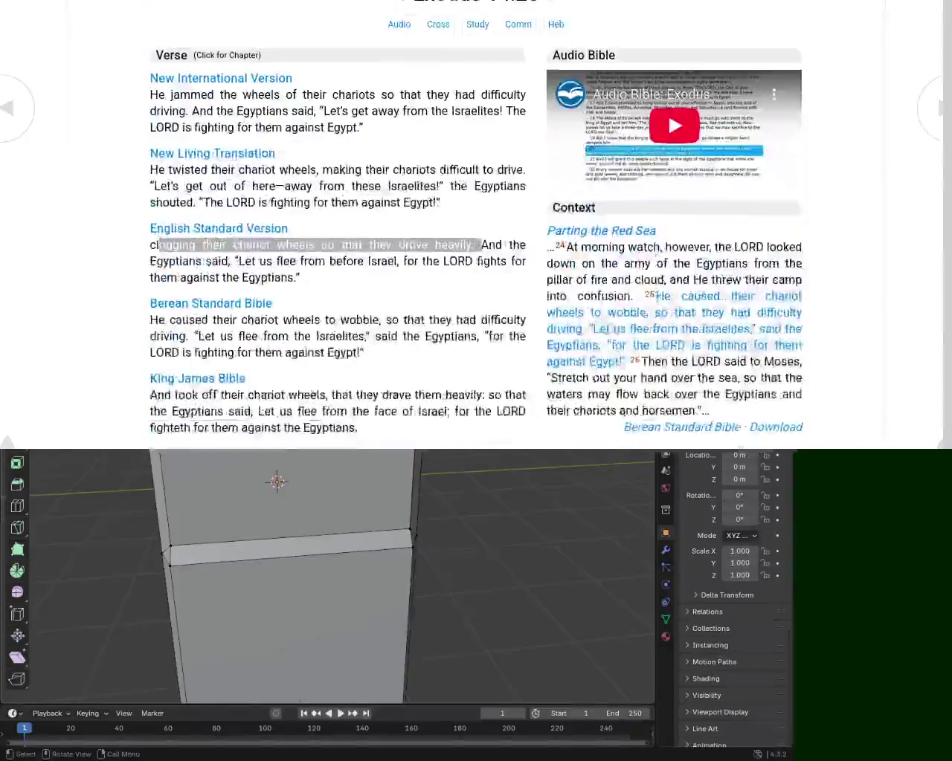
scroll(476, 223, "down", 3)
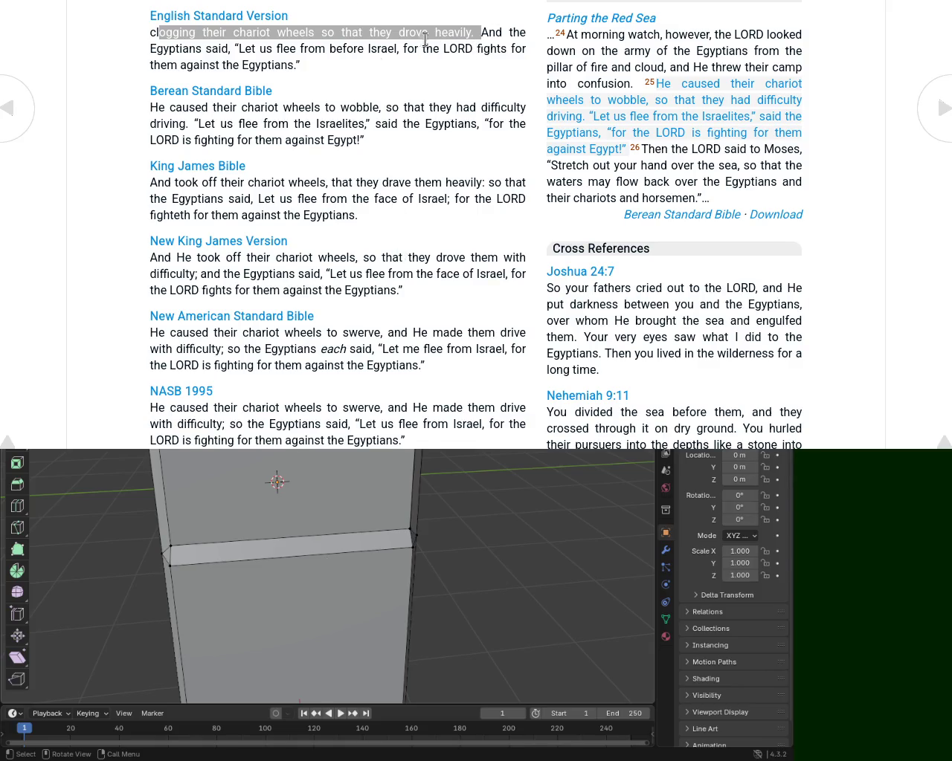
scroll(223, 104, "up", 3)
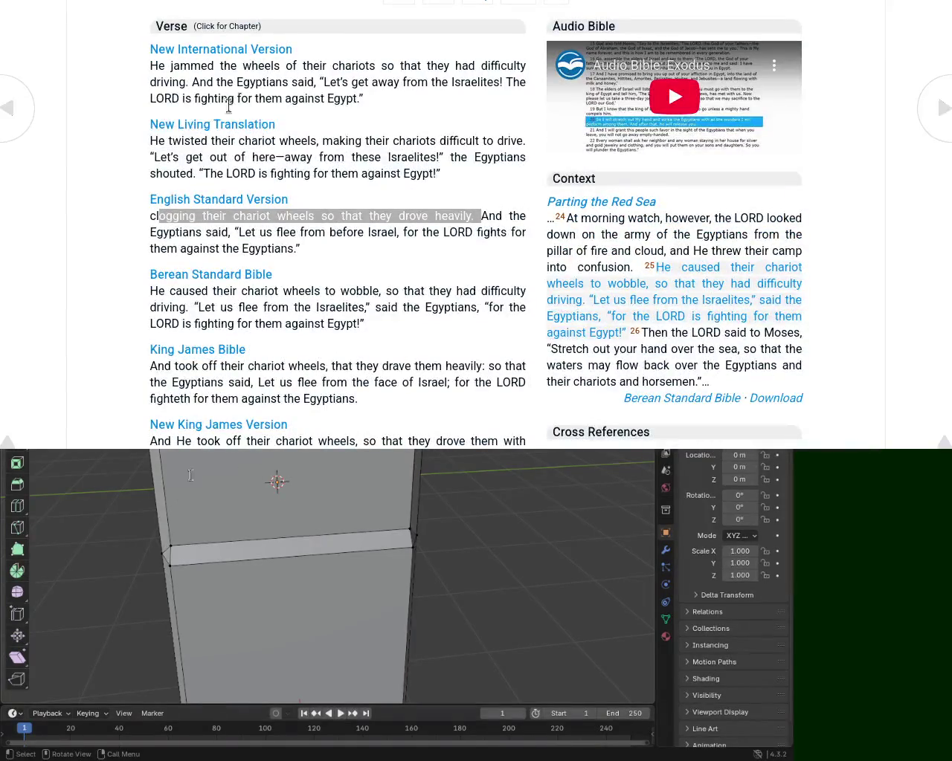
left_click_drag(150, 67, 303, 82)
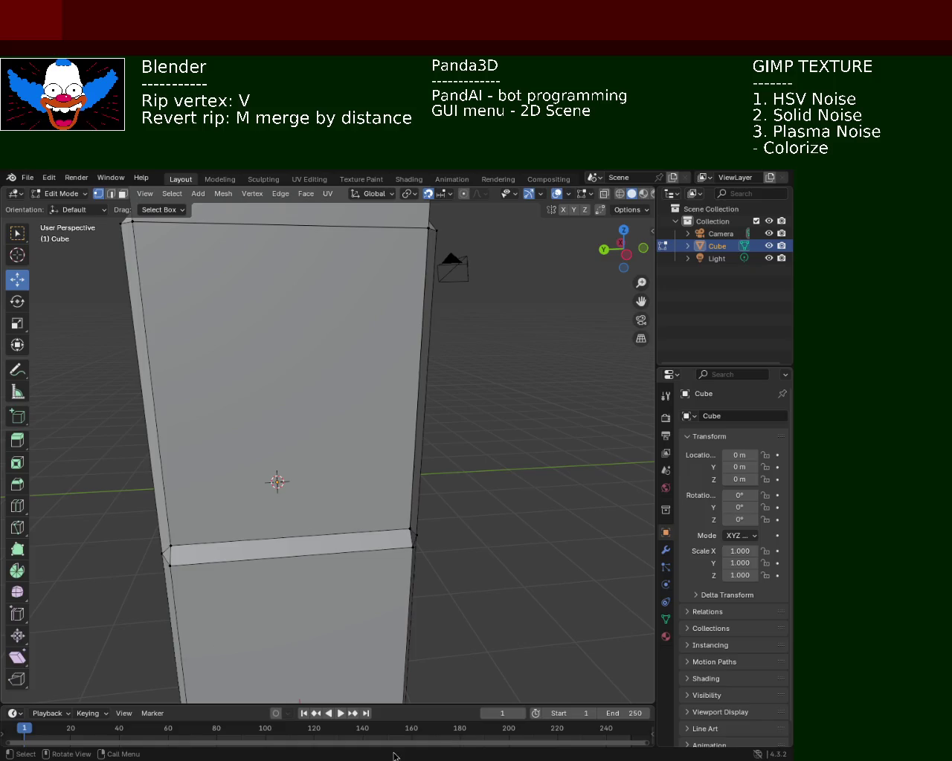
- Orbit to look down onto the cabinet's top face
mouse_move(416, 452)
middle_mouse_down()
mouse_move(423, 510)
mouse_move(457, 444)
mouse_move(315, 478)
mouse_move(388, 410)
mouse_move(372, 357)
middle_mouse_up()
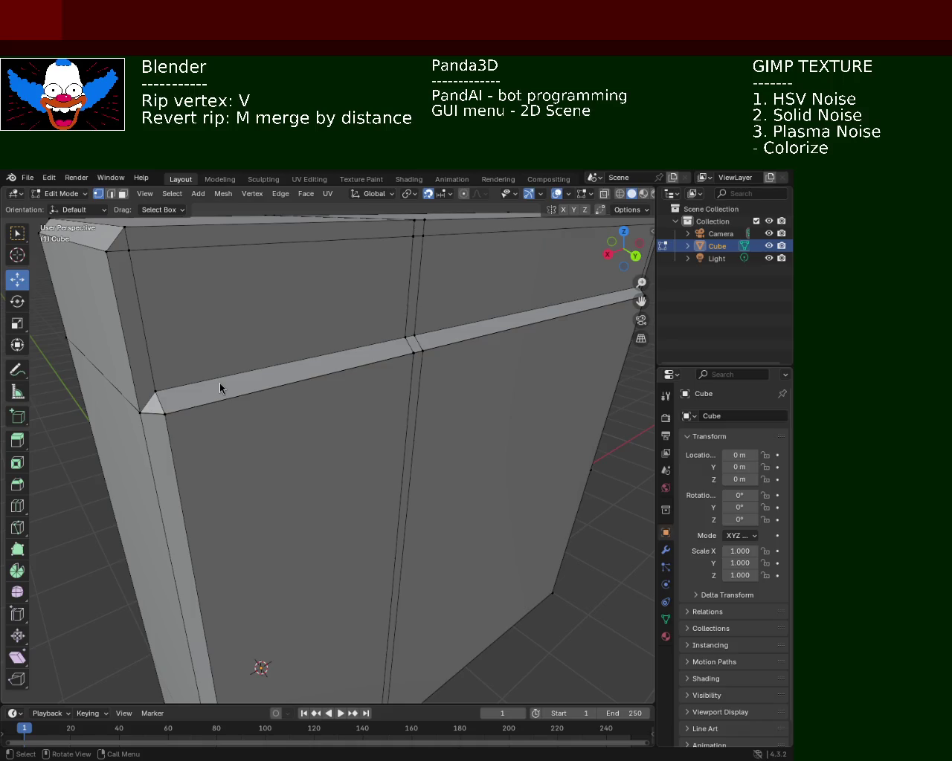
- Zoom out, save the file as cabinet_1.blend, and orbit to view the cabinet from the front
mouse_move(386, 347)
middle_mouse_down("ctrl")
mouse_move(396, 431)
mouse_move(279, 382)
middle_mouse_up("ctrl")
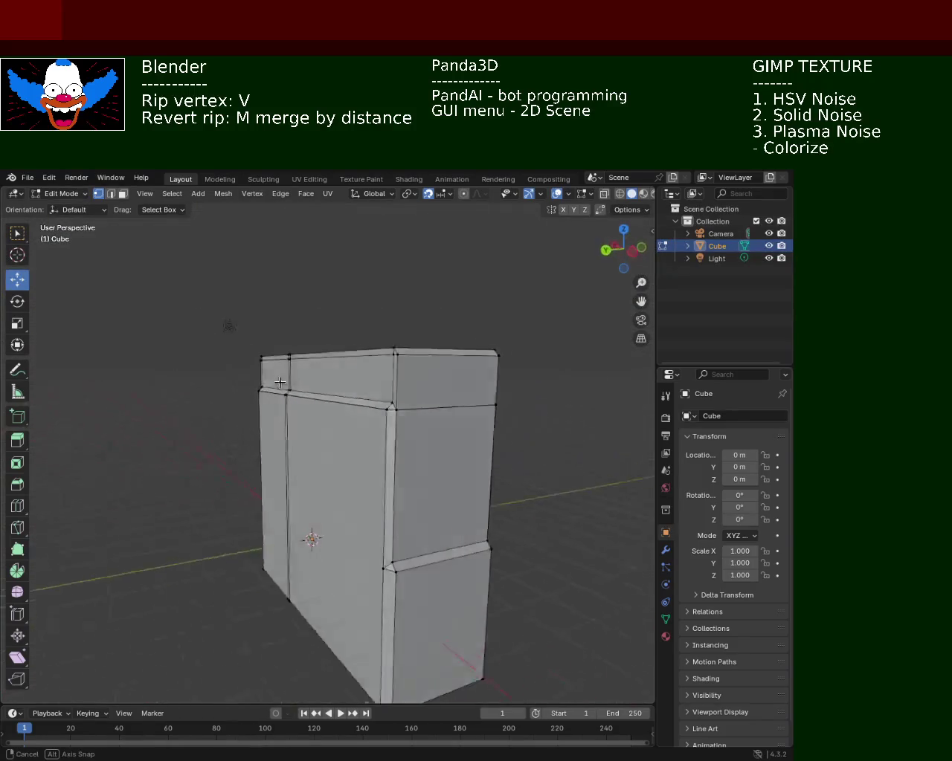
mouse_move(280, 382)
middle_mouse_down()
mouse_move(372, 417)
mouse_move(262, 399)
middle_mouse_up()
key("ctrl+s")
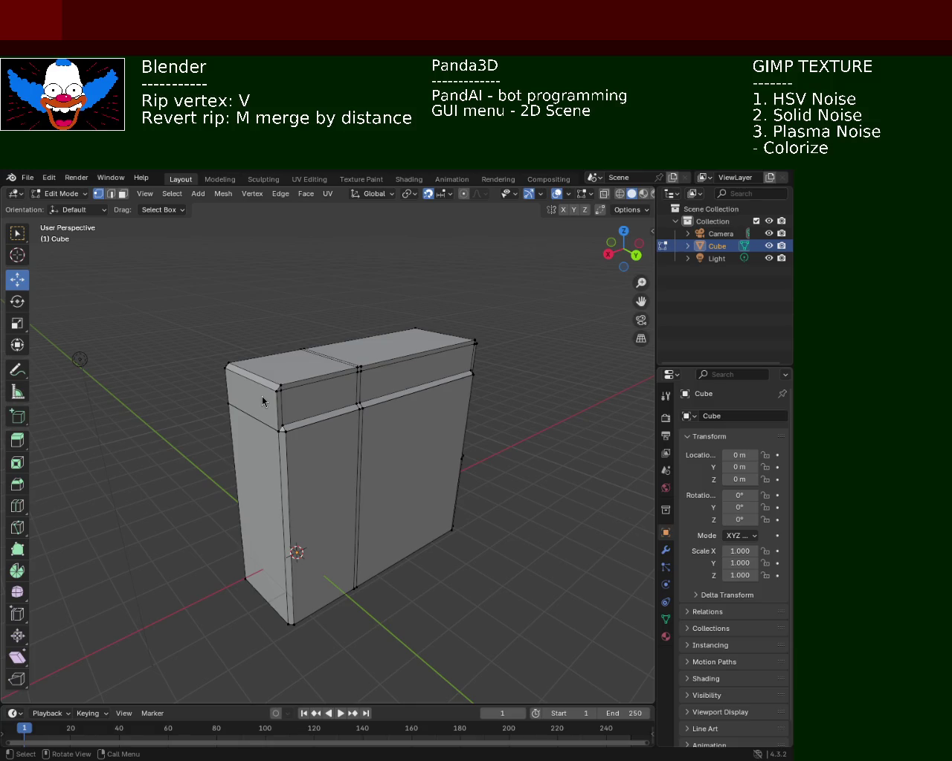
mouse_move(268, 470)
middle_mouse_down()
mouse_move(406, 502)
mouse_move(362, 485)
mouse_move(310, 517)
mouse_move(241, 492)
mouse_move(331, 495)
mouse_move(453, 478)
mouse_move(490, 512)
mouse_move(480, 471)
mouse_move(419, 485)
middle_mouse_up()
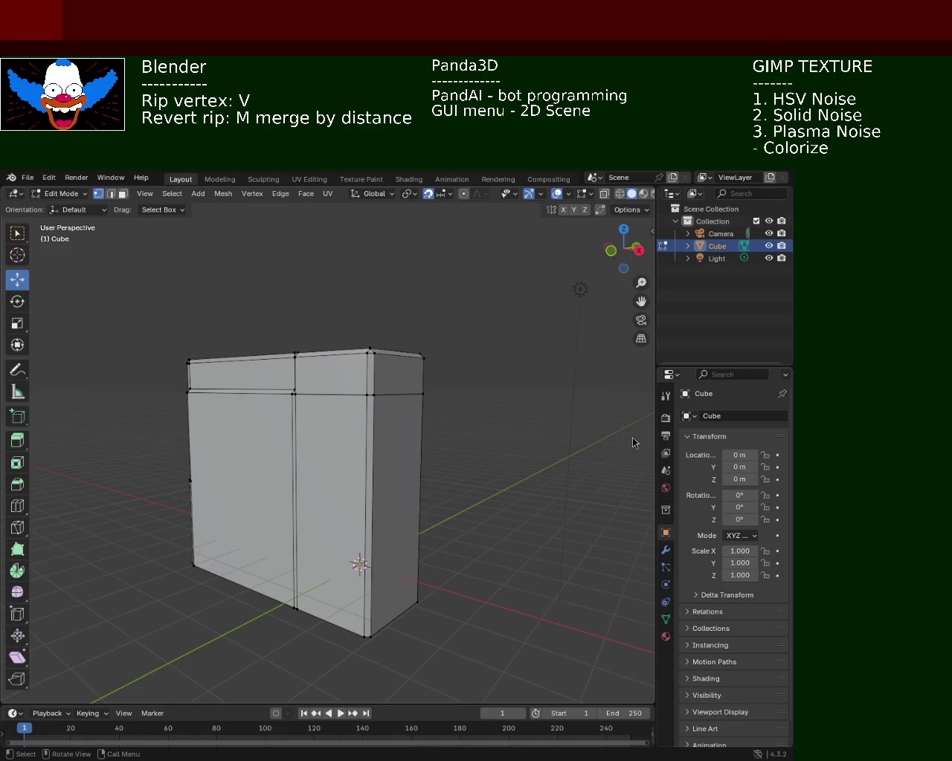
mouse_move(490, 427)
middle_mouse_down()
mouse_move(365, 424)
mouse_move(458, 459)
middle_mouse_up()
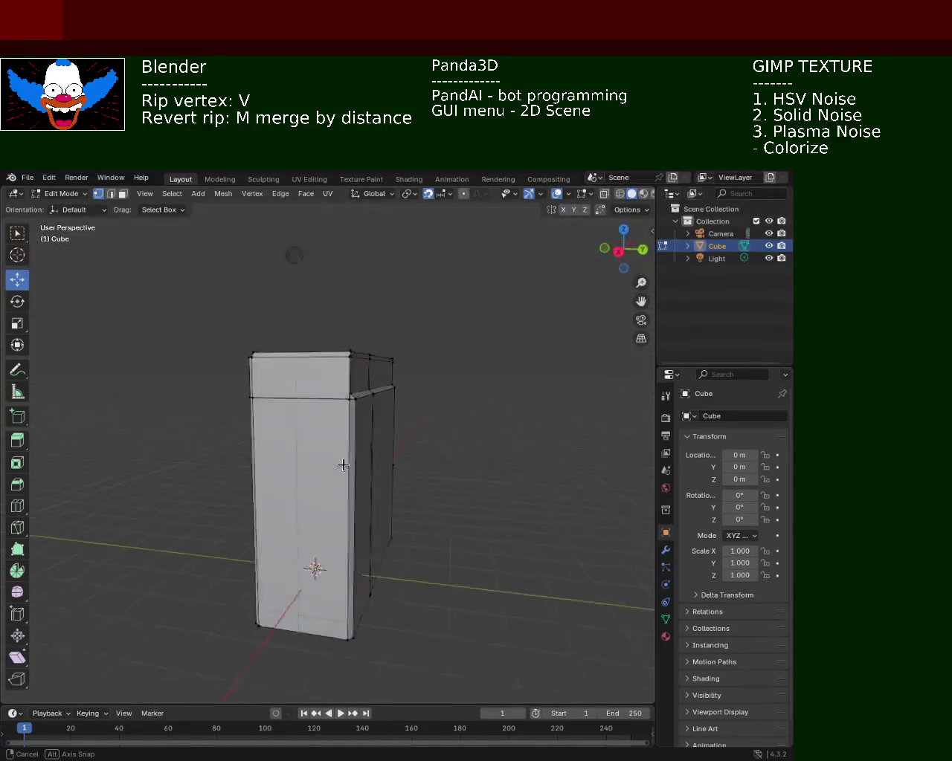
middle_click_drag(458, 459, 340, 462)
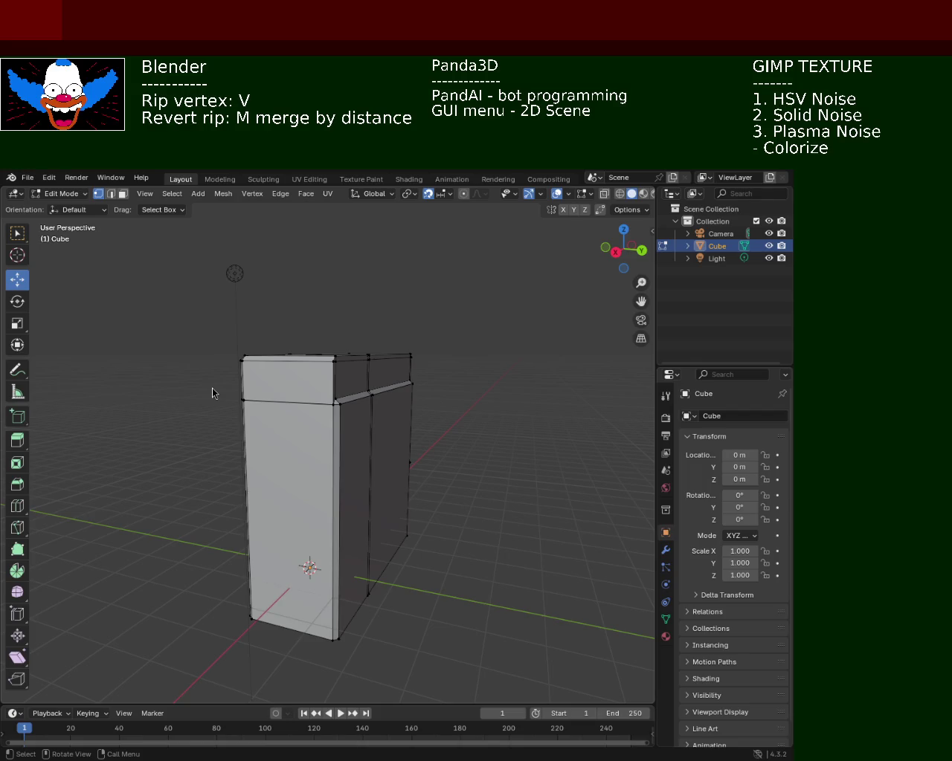
mouse_move(335, 444)
middle_mouse_down()
mouse_move(434, 461)
mouse_move(373, 465)
middle_mouse_up()
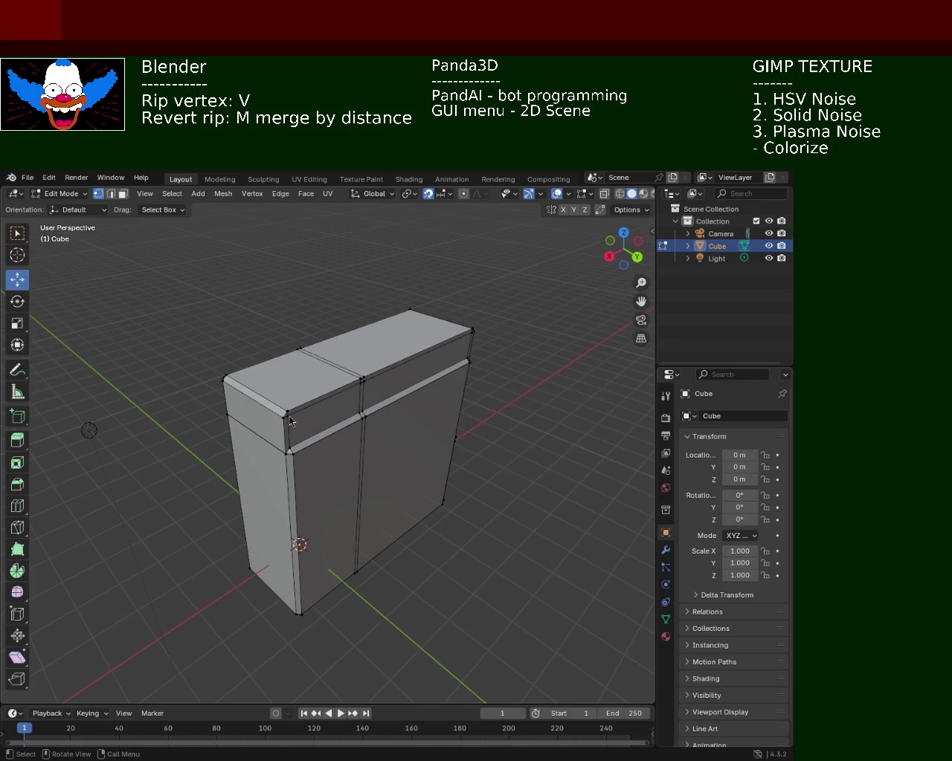
mouse_move(235, 428)
middle_mouse_down()
mouse_move(251, 381)
mouse_move(466, 449)
mouse_move(225, 439)
mouse_move(595, 414)
mouse_move(525, 448)
mouse_move(389, 589)
mouse_move(438, 454)
mouse_move(448, 507)
mouse_move(537, 466)
middle_mouse_up()
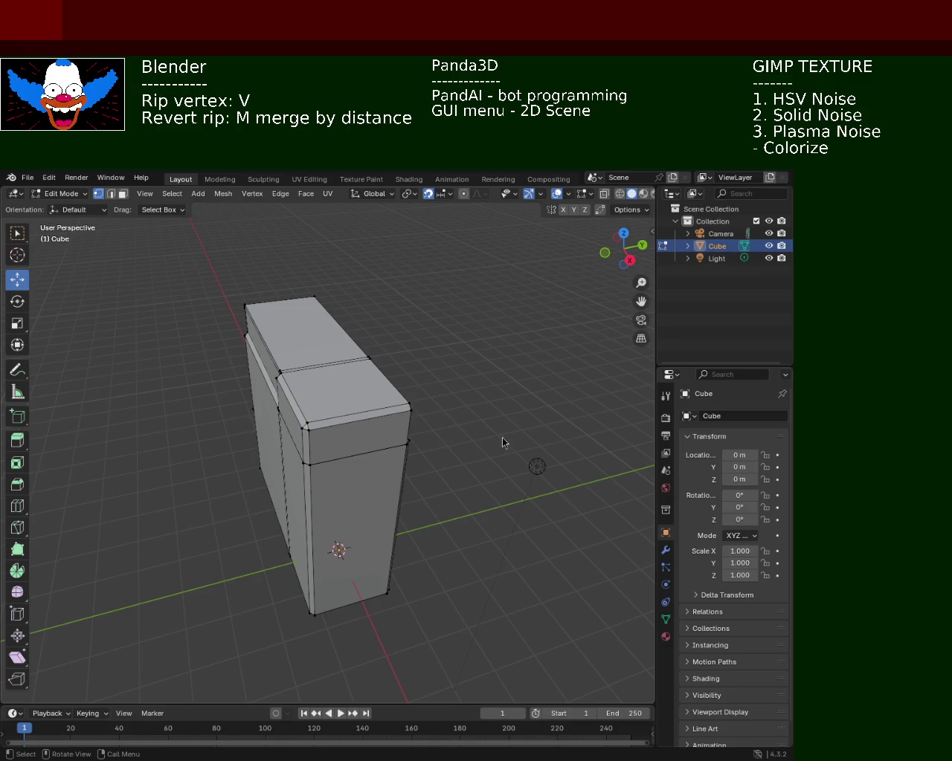
mouse_move(362, 553)
middle_mouse_down()
mouse_move(365, 430)
mouse_move(312, 439)
mouse_move(261, 463)
mouse_move(245, 429)
mouse_move(273, 450)
mouse_move(339, 453)
mouse_move(247, 468)
mouse_move(228, 439)
mouse_move(441, 412)
middle_mouse_up()
- Save the file, zoom in on the cabinet front, and select the front corner trim edge
key("ctrl+s")
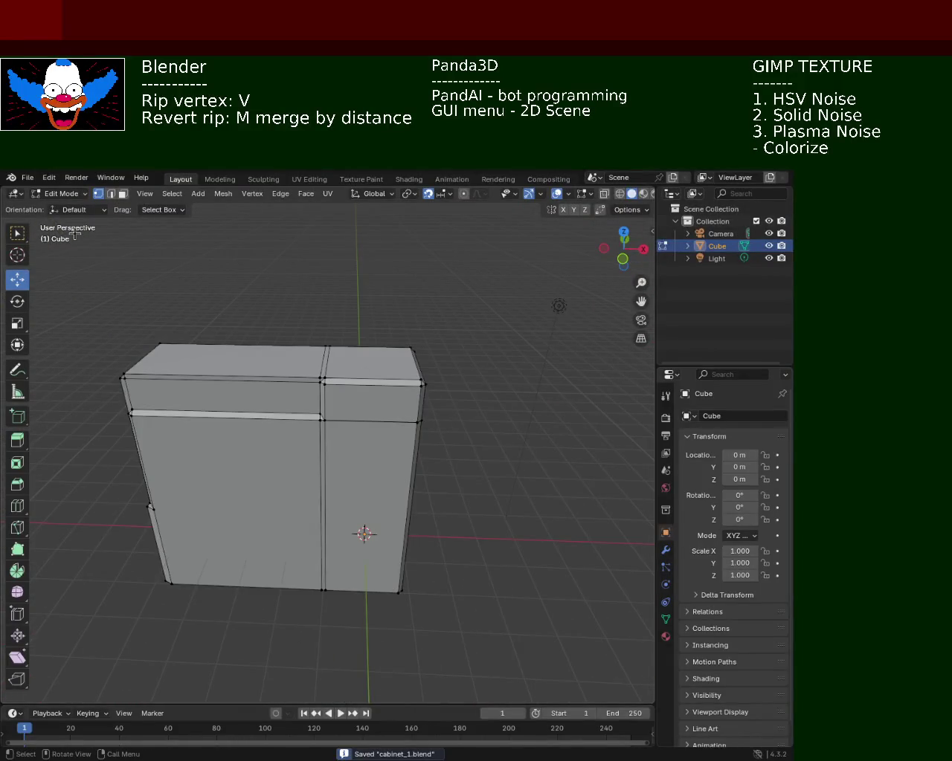
mouse_move(297, 376)
middle_mouse_down()
mouse_move(319, 393)
mouse_move(313, 414)
mouse_move(325, 423)
mouse_move(357, 403)
middle_mouse_up()
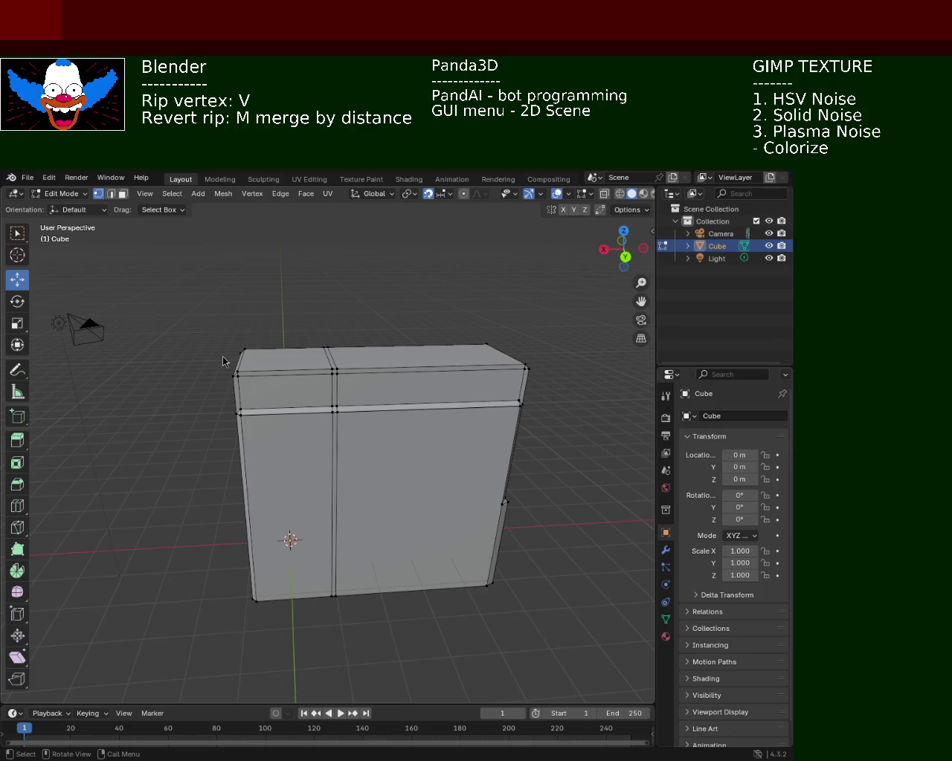
middle_click_drag(364, 469, 383, 415)
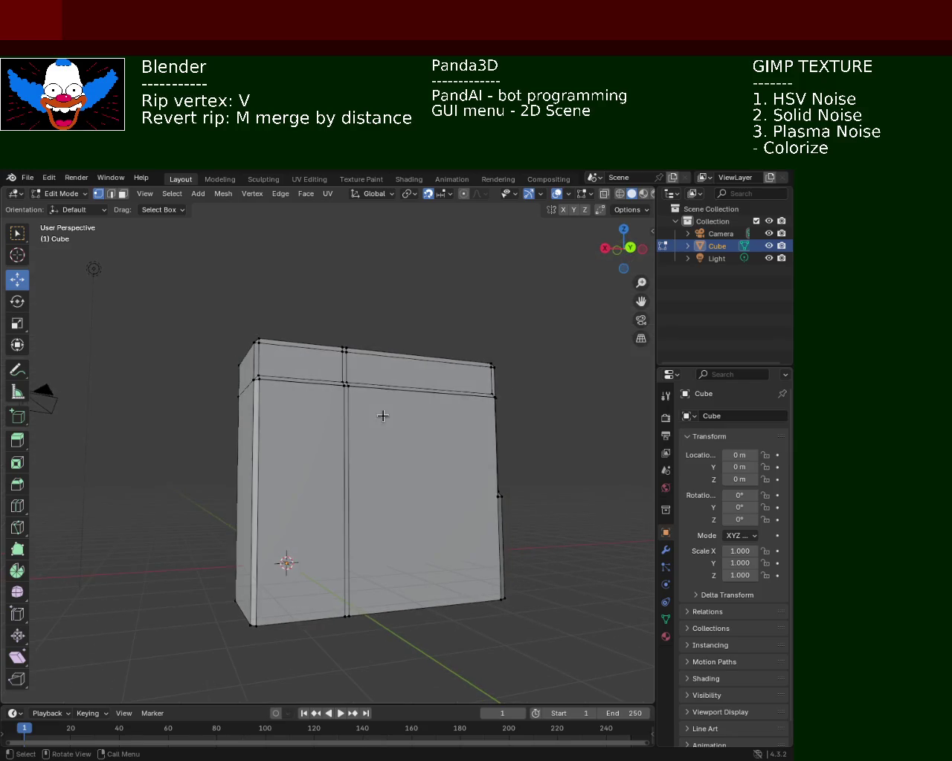
mouse_move(292, 372)
middle_mouse_down("ctrl")
mouse_move(287, 336)
mouse_move(314, 391)
mouse_move(403, 414)
mouse_move(350, 413)
mouse_move(307, 442)
mouse_move(302, 405)
mouse_move(312, 401)
mouse_move(251, 388)
mouse_move(340, 398)
mouse_move(195, 417)
mouse_move(225, 413)
middle_mouse_up("ctrl")
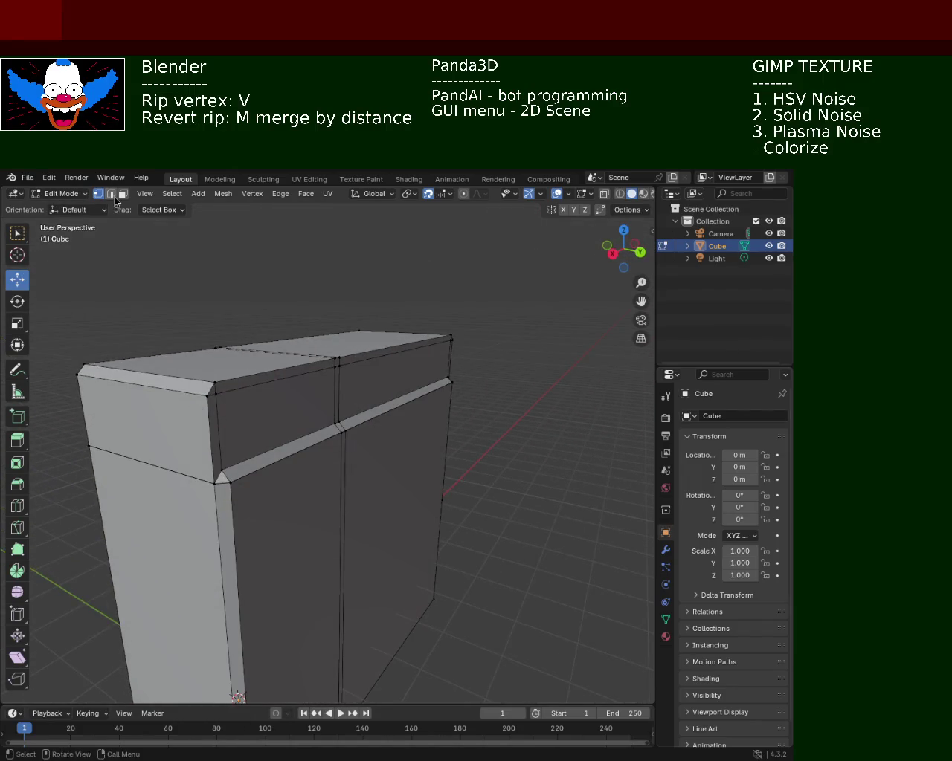
left_click(221, 470, "shift")
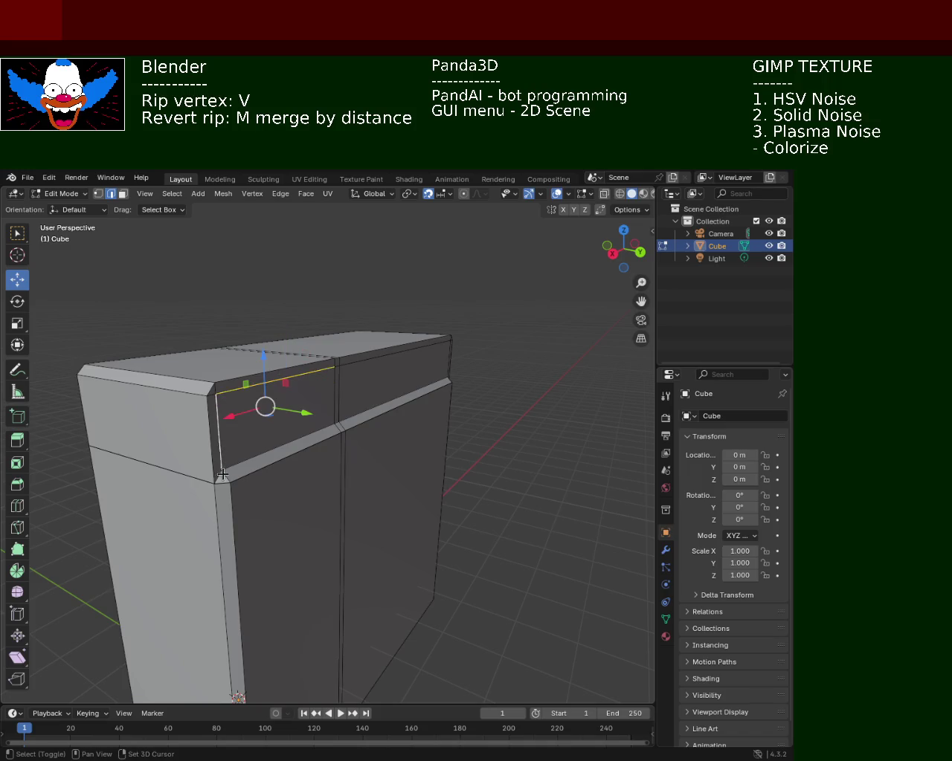
- Select the vertical corner, short bottom, upper corner and top edges and mark them as UV seams
left_click(217, 482, "shift")
left_click(220, 521, "shift")
mouse_move(221, 521)
middle_mouse_down()
mouse_move(231, 567)
mouse_move(336, 406)
mouse_move(322, 413)
mouse_move(334, 416)
mouse_move(322, 480)
mouse_move(349, 487)
mouse_move(380, 547)
middle_mouse_up()
left_click(386, 558, "shift")
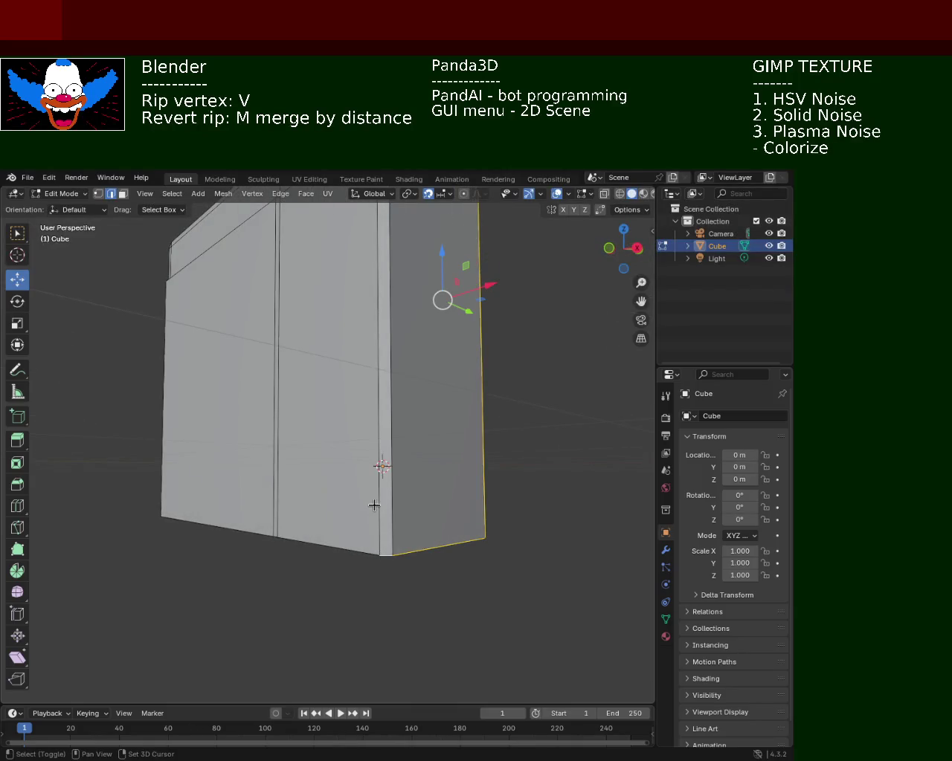
mouse_move(395, 334)
middle_mouse_down()
mouse_move(365, 403)
mouse_move(358, 475)
mouse_move(246, 455)
mouse_move(434, 451)
middle_mouse_up()
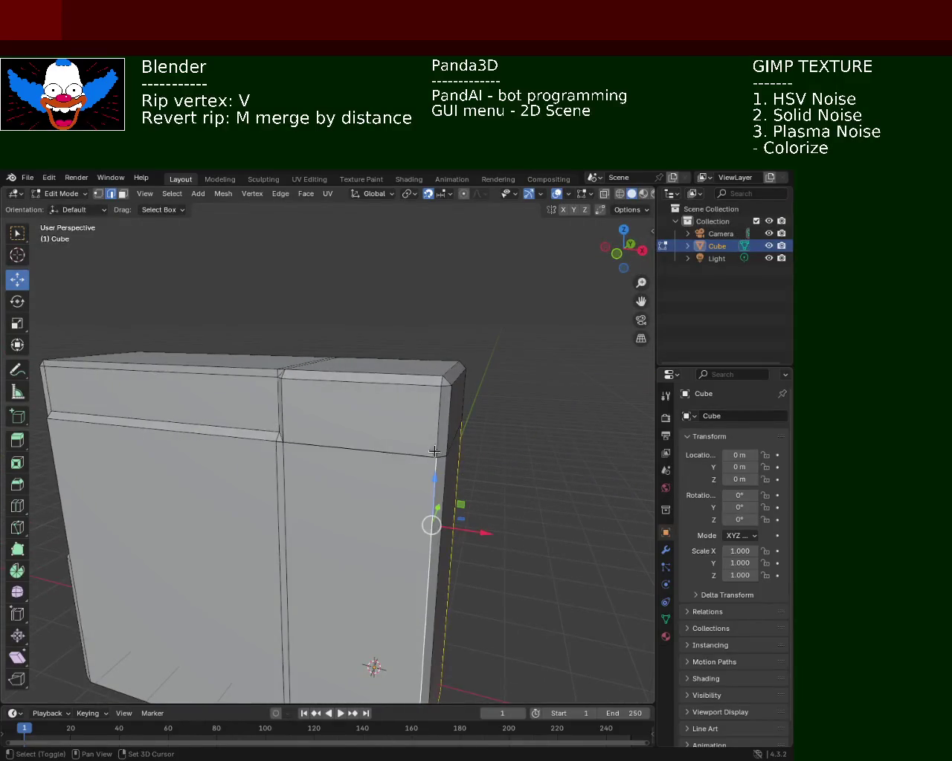
left_click(437, 418, "shift")
left_click(430, 384, "shift")
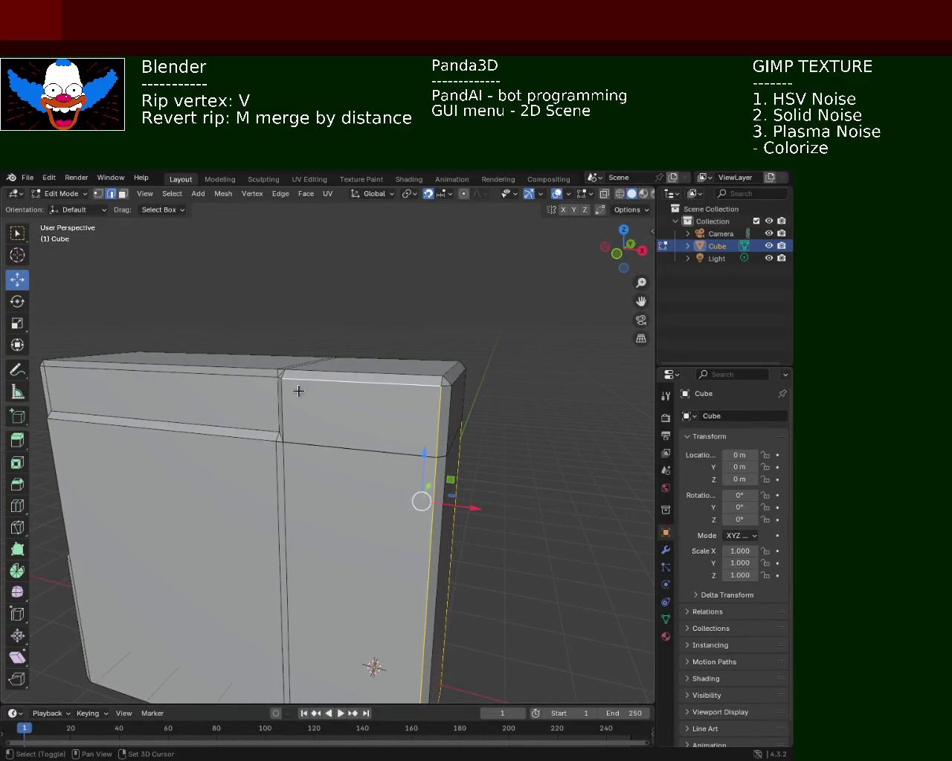
middle_click_drag(297, 391, 297, 409)
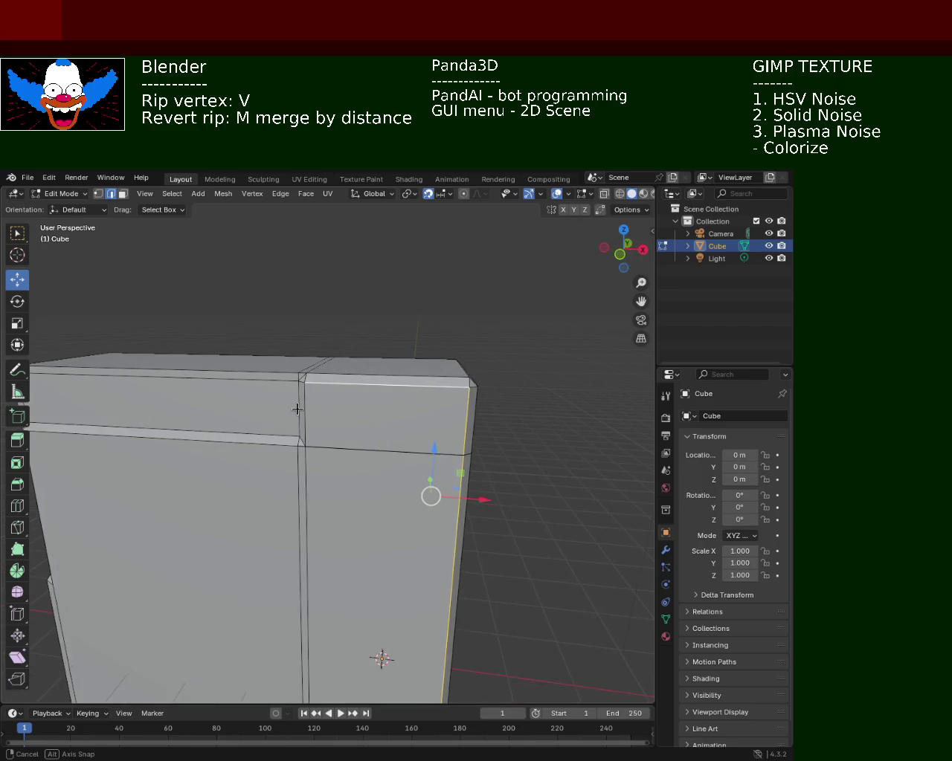
left_click(280, 194)
left_click(304, 402)
- Orbit to show the top and right side, and select the top trim edge with its adjoining edge
mouse_move(468, 424)
middle_mouse_down()
mouse_move(289, 426)
mouse_move(480, 427)
mouse_move(329, 436)
mouse_move(488, 431)
mouse_move(489, 459)
mouse_move(290, 404)
mouse_move(331, 402)
mouse_move(274, 368)
middle_mouse_up()
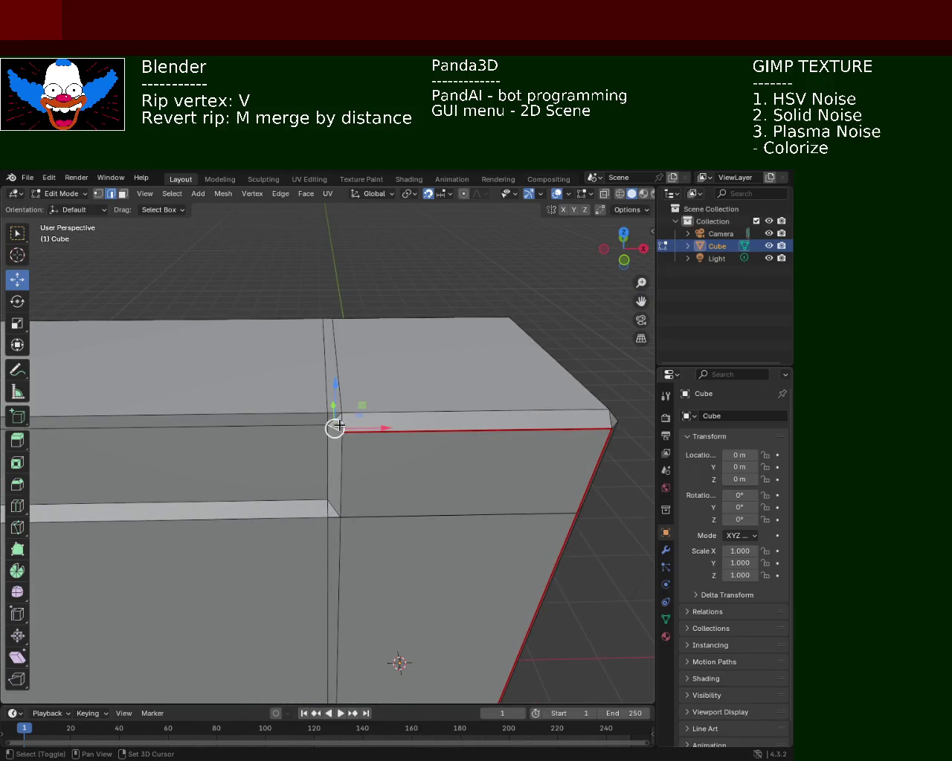
mouse_move(344, 389)
middle_mouse_down()
mouse_move(387, 390)
mouse_move(417, 374)
mouse_move(365, 387)
mouse_move(389, 378)
middle_mouse_up()
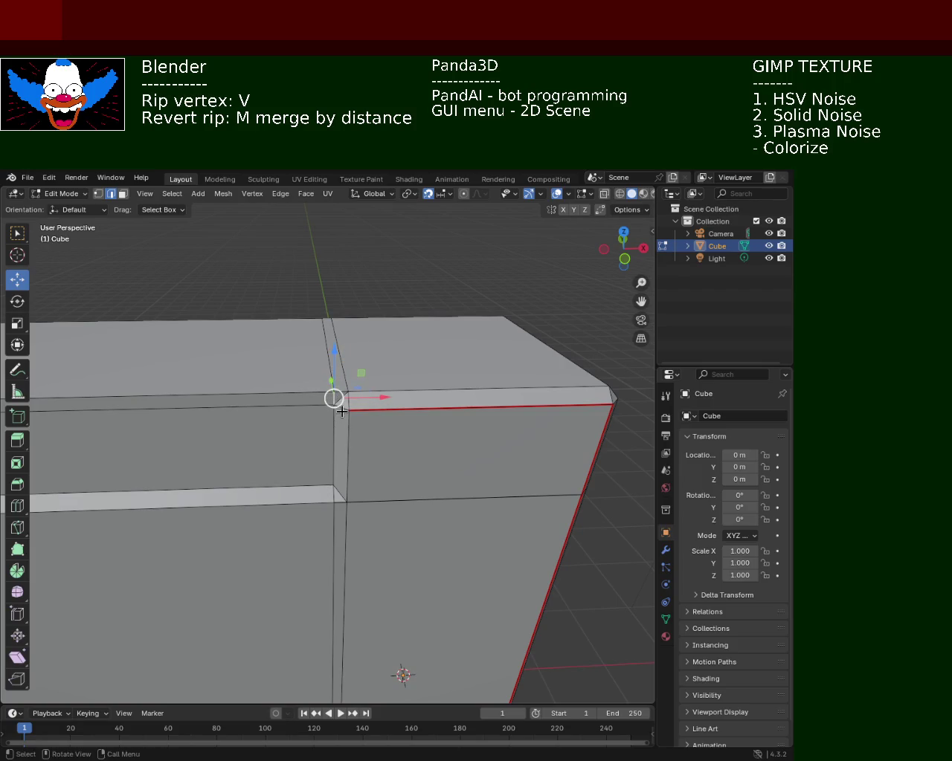
mouse_move(329, 371)
middle_mouse_down()
mouse_move(263, 426)
mouse_move(242, 425)
mouse_move(248, 434)
mouse_move(139, 441)
mouse_move(234, 431)
mouse_move(322, 367)
middle_mouse_up()
left_click(353, 343)
left_click(345, 347, "shift")
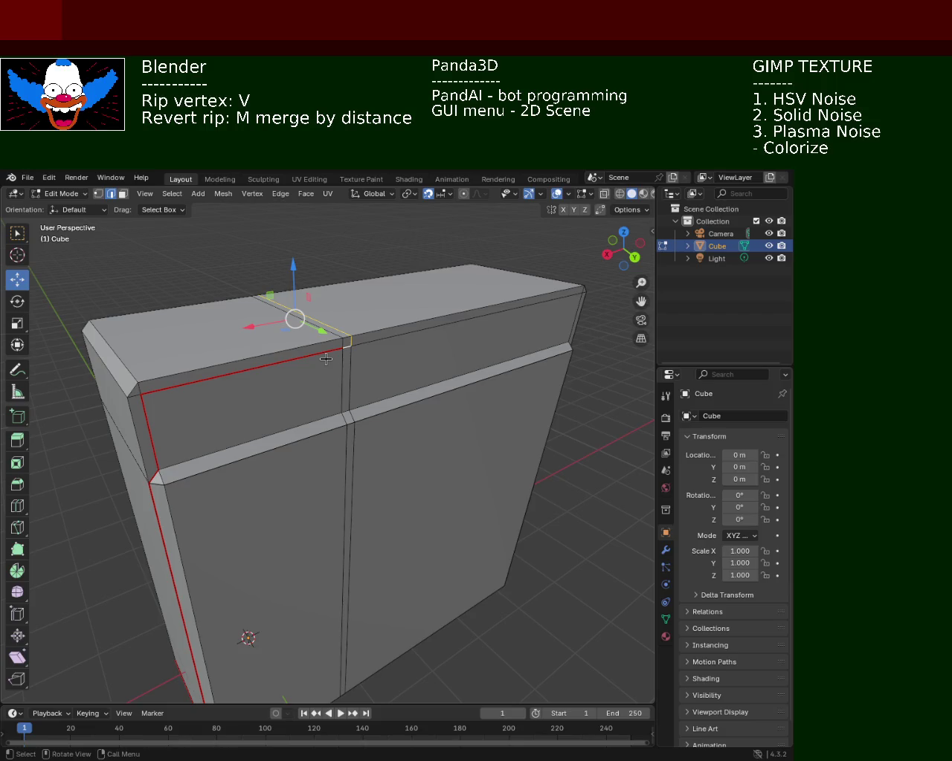
- Mark the top trim edge as a seam, then select the vertical edge on the cabinet side
left_click(282, 193)
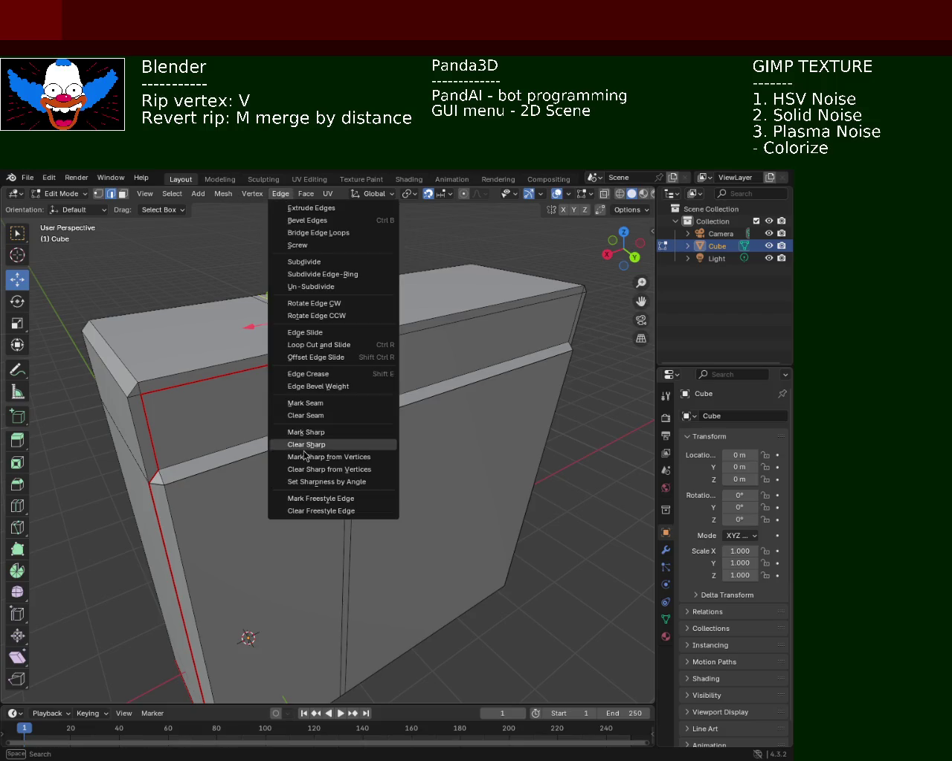
left_click(301, 401)
left_click(466, 426)
mouse_move(466, 425)
middle_mouse_down()
mouse_move(319, 376)
mouse_move(333, 367)
mouse_move(211, 428)
mouse_move(305, 414)
mouse_move(311, 449)
middle_mouse_up()
scroll(305, 414, "up", 2)
left_click(326, 487)
mouse_move(328, 465)
middle_mouse_down()
mouse_move(324, 521)
mouse_move(325, 488)
mouse_move(313, 493)
mouse_move(321, 472)
mouse_move(350, 471)
mouse_move(370, 496)
mouse_move(335, 481)
mouse_move(350, 451)
mouse_move(331, 506)
mouse_move(357, 425)
mouse_move(345, 429)
mouse_move(348, 514)
middle_mouse_up()
- Add the bottom and corner edges, mark them as seams, and select the horizontal bevel edge
left_click(348, 526, "shift")
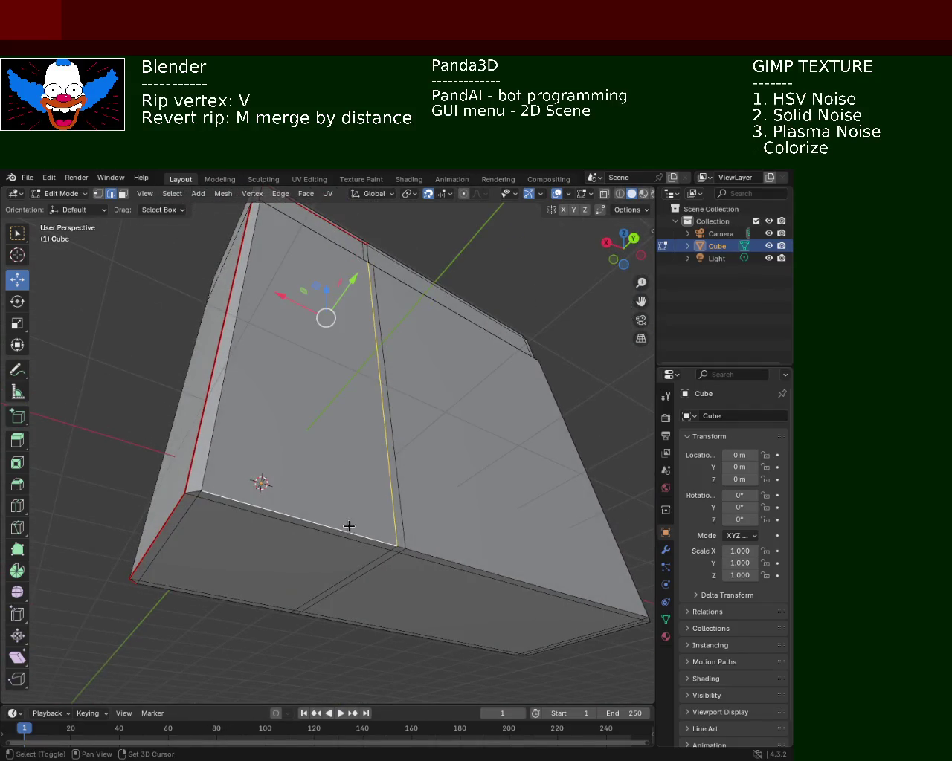
middle_click_drag(242, 460, 217, 521)
left_click(210, 543, "shift")
left_click(286, 195)
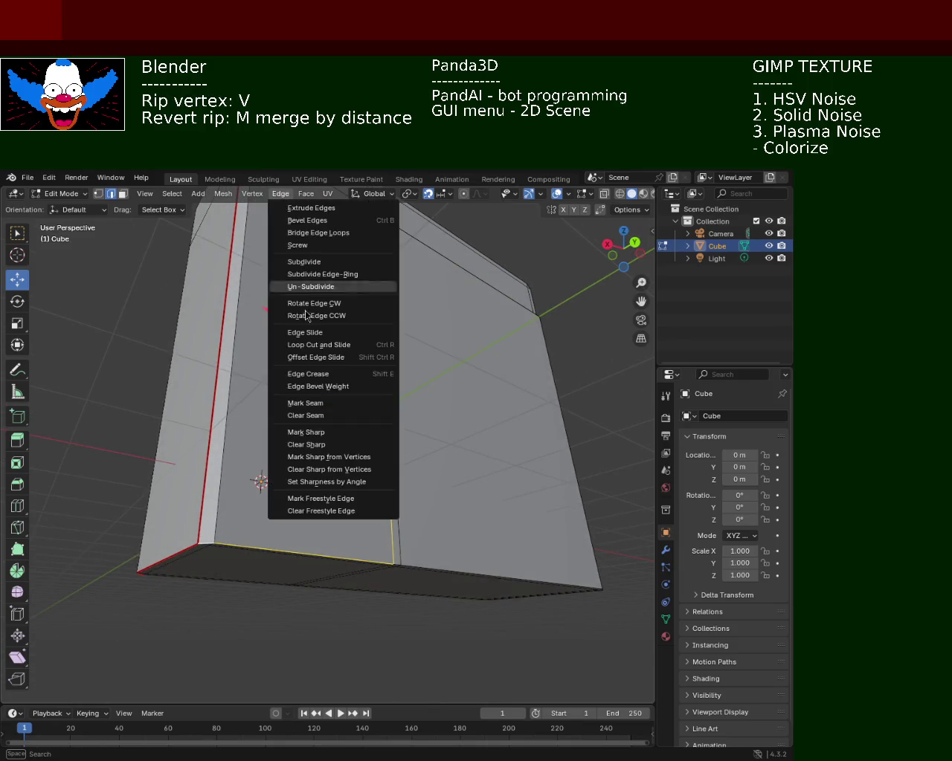
left_click(305, 402)
mouse_move(437, 412)
middle_mouse_down()
mouse_move(345, 431)
mouse_move(310, 410)
mouse_move(284, 346)
mouse_move(324, 424)
mouse_move(347, 419)
mouse_move(334, 414)
mouse_move(359, 435)
mouse_move(299, 424)
mouse_move(304, 406)
mouse_move(304, 417)
mouse_move(349, 436)
mouse_move(352, 391)
mouse_move(332, 382)
mouse_move(333, 403)
middle_mouse_up()
left_click(316, 392)
- Select the upper and lower vertical edges below the top trim along the front divider
scroll(295, 337, "down", 5)
scroll(277, 368, "up", 5)
left_click(274, 371)
scroll(258, 380, "down", 4)
mouse_move(257, 380)
middle_mouse_down()
mouse_move(395, 376)
mouse_move(365, 371)
middle_mouse_up()
left_click(374, 513)
mouse_move(374, 534)
middle_mouse_down()
mouse_move(378, 452)
mouse_move(380, 514)
middle_mouse_up()
left_click(378, 533, "shift")
left_click(365, 565, "shift")
- Add the central divider edge to the selection and mark all selected edges as seams
mouse_move(346, 587)
middle_mouse_down()
mouse_move(397, 451)
mouse_move(398, 543)
middle_mouse_up()
mouse_move(390, 596)
middle_mouse_down()
mouse_move(382, 495)
mouse_move(399, 512)
mouse_move(361, 510)
mouse_move(248, 381)
middle_mouse_up()
left_click(248, 381, "shift")
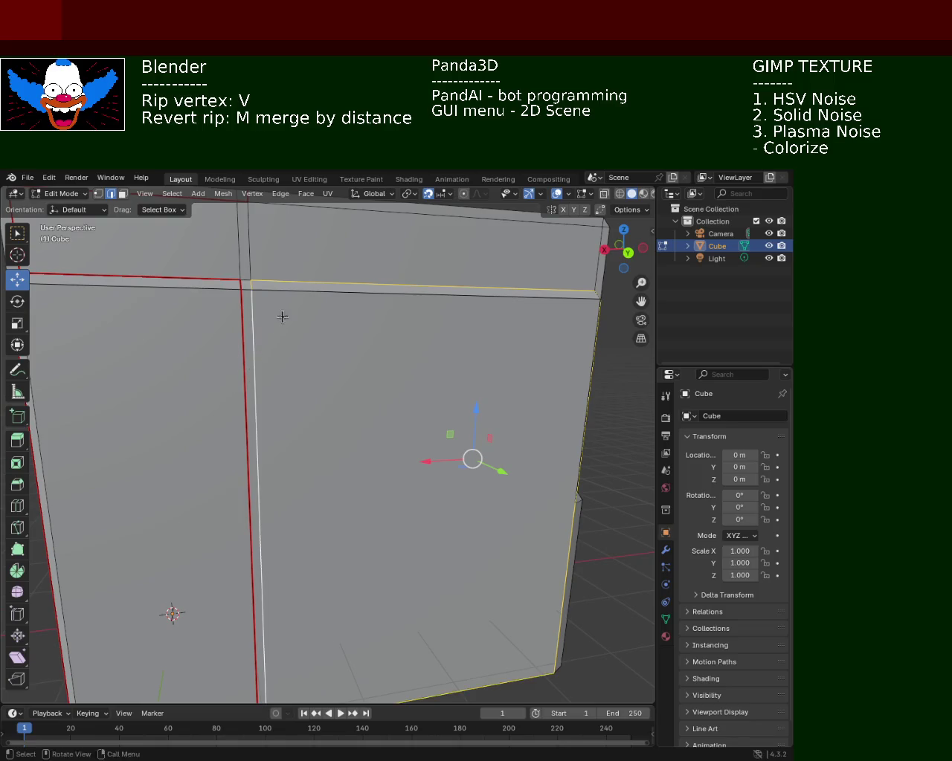
middle_click_drag(282, 314, 244, 228)
left_click(281, 194)
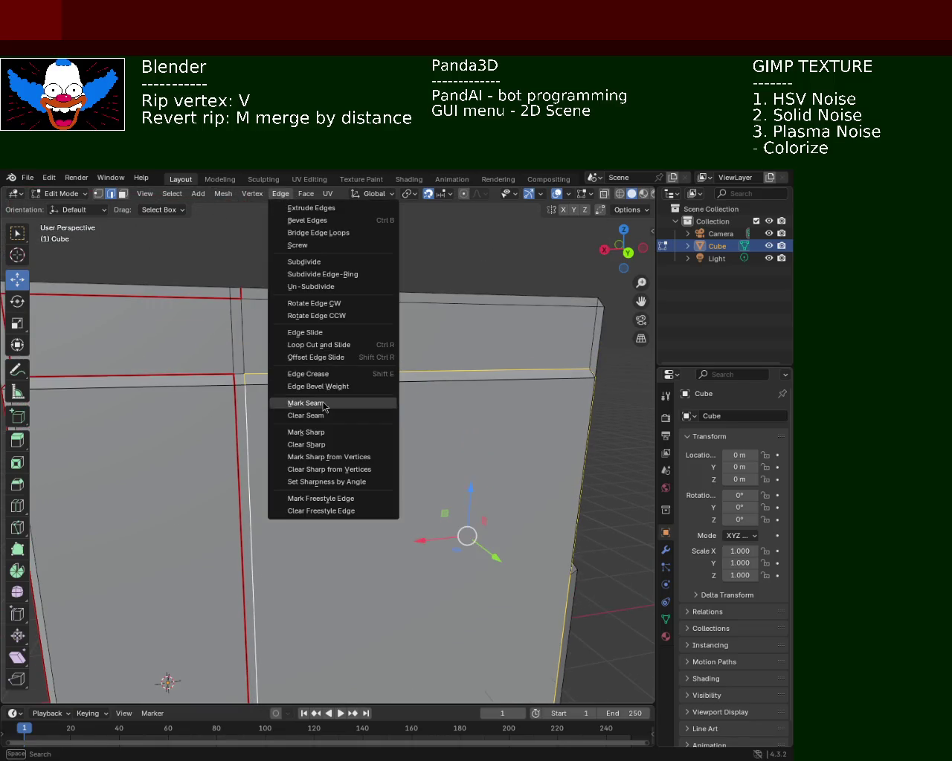
left_click(331, 406)
mouse_move(332, 406)
middle_mouse_down()
mouse_move(330, 439)
mouse_move(312, 379)
mouse_move(288, 419)
mouse_move(319, 365)
mouse_move(304, 403)
mouse_move(320, 380)
mouse_move(305, 347)
middle_mouse_up()
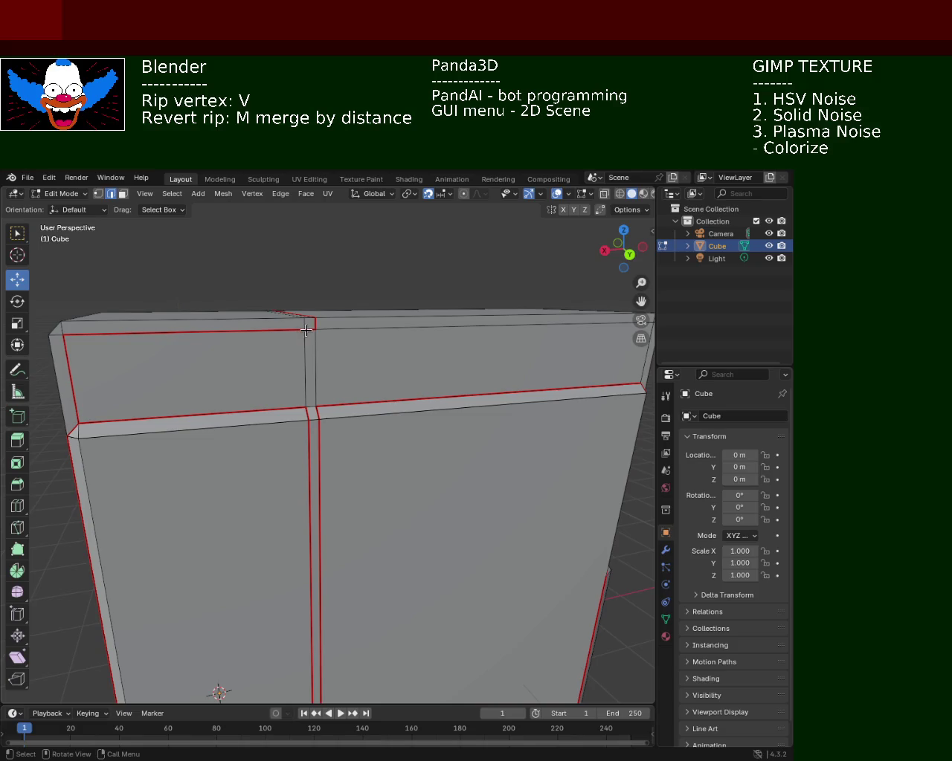
- Mark the current selection as seams, then seam the vertical edge segments beside the divider
left_click(280, 195)
left_click(323, 403)
left_click(308, 356)
left_click(305, 392, "shift")
middle_click_drag(321, 349, 307, 364)
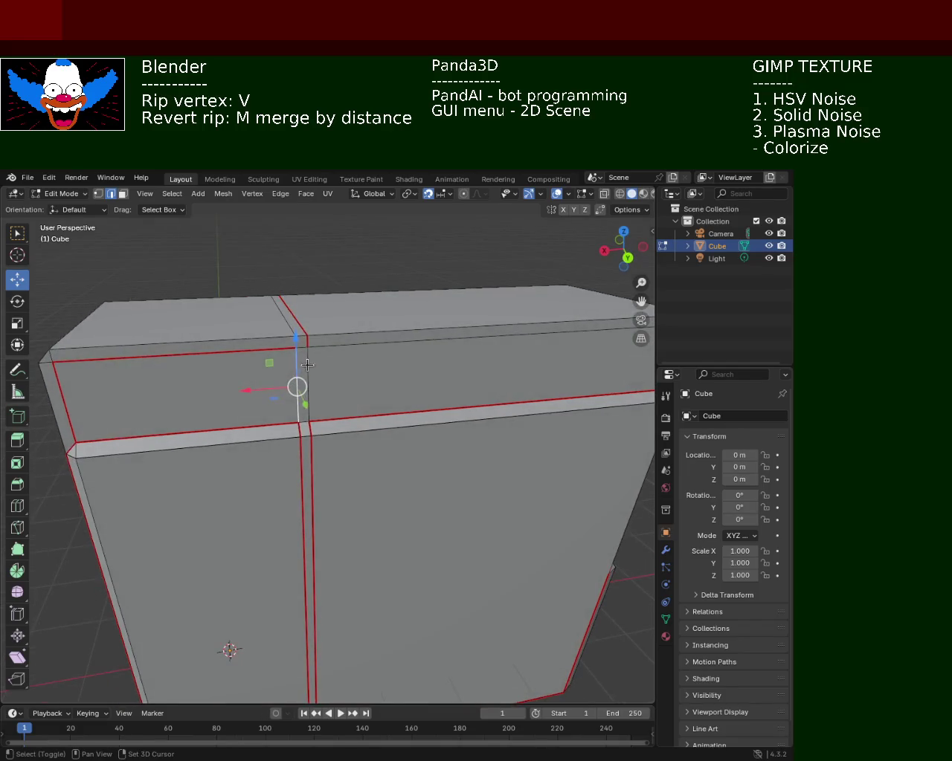
left_click(280, 193)
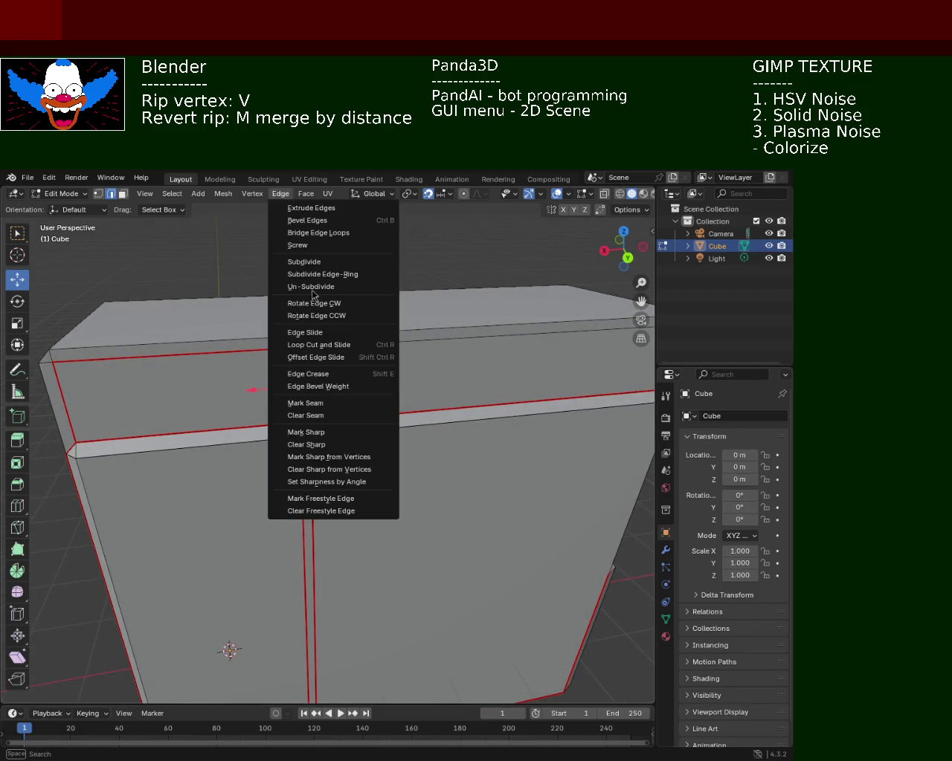
left_click(308, 399)
- Seam the right-side vertical corner edges and the top edge
left_click(310, 357)
mouse_move(310, 357)
middle_mouse_down()
mouse_move(391, 344)
mouse_move(395, 427)
mouse_move(362, 383)
middle_mouse_up()
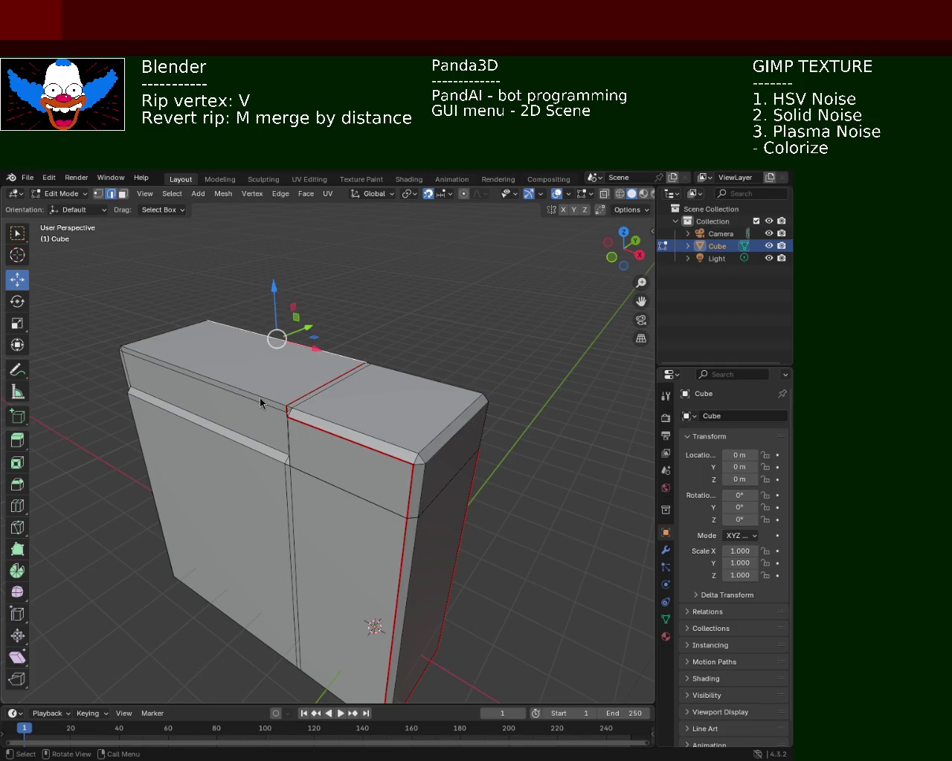
mouse_move(289, 434)
middle_mouse_down()
mouse_move(325, 417)
mouse_move(283, 429)
middle_mouse_up()
mouse_move(352, 427)
middle_mouse_down()
mouse_move(350, 401)
mouse_move(333, 384)
mouse_move(310, 395)
mouse_move(375, 421)
middle_mouse_up()
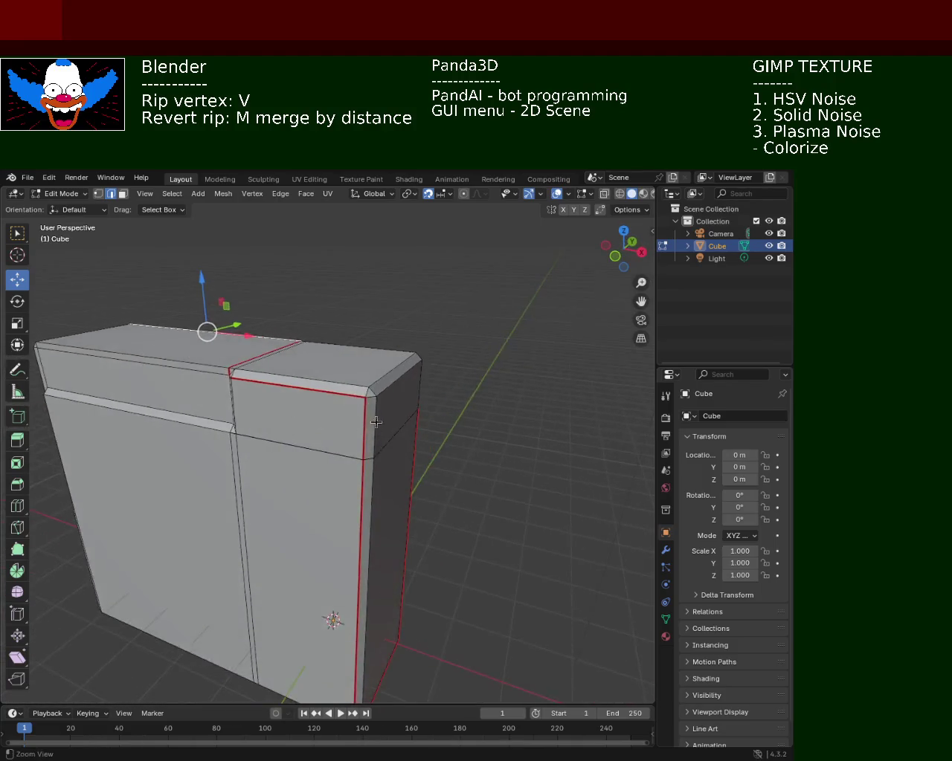
scroll(375, 421, "up", 2)
left_click(386, 446)
left_click(366, 373, "shift")
mouse_move(256, 377)
middle_mouse_down()
mouse_move(268, 392)
mouse_move(276, 346)
middle_mouse_up()
left_click(273, 386)
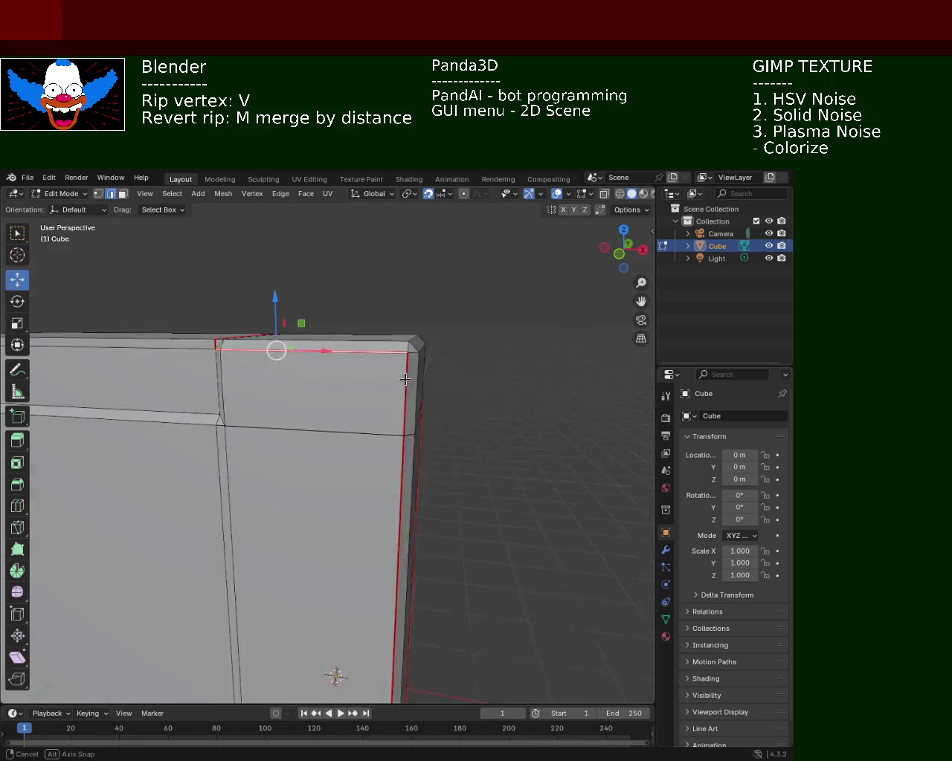
left_click(394, 346, "shift")
left_click(280, 194)
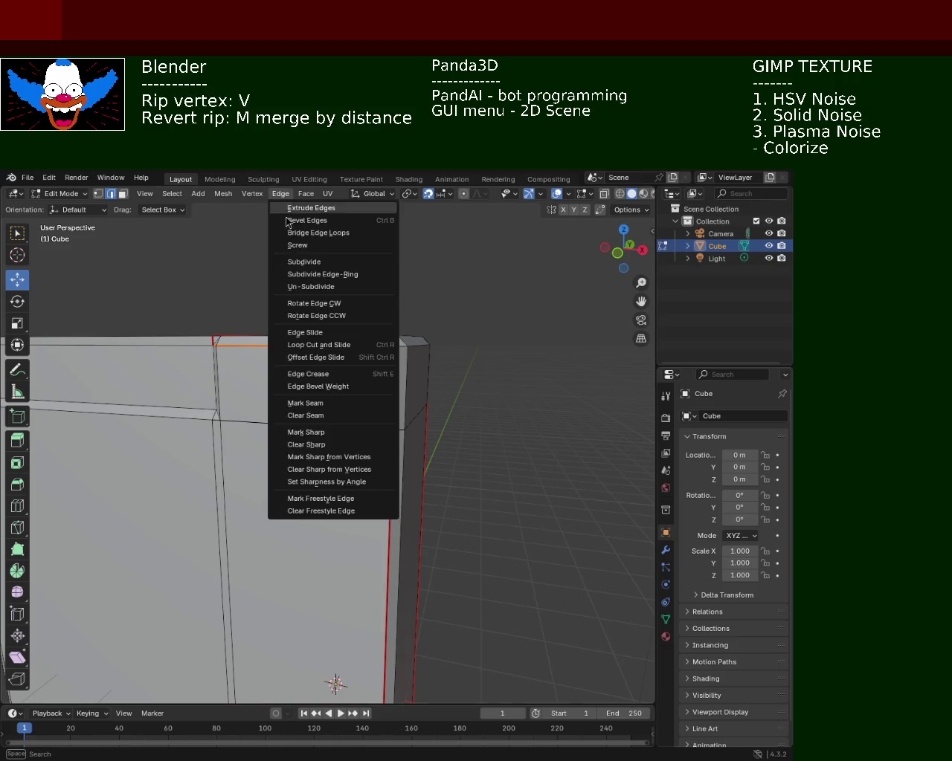
left_click(292, 403)
- Select the corner vertex and the top front edge above the divider seam
middle_click_drag(295, 386, 255, 425)
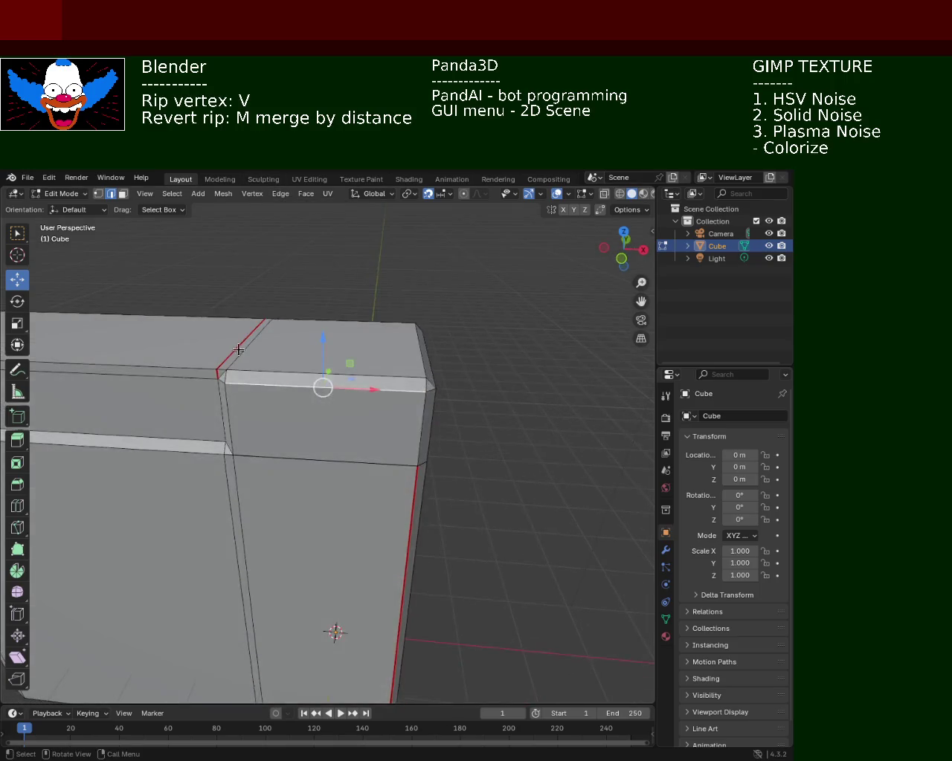
left_click(244, 388)
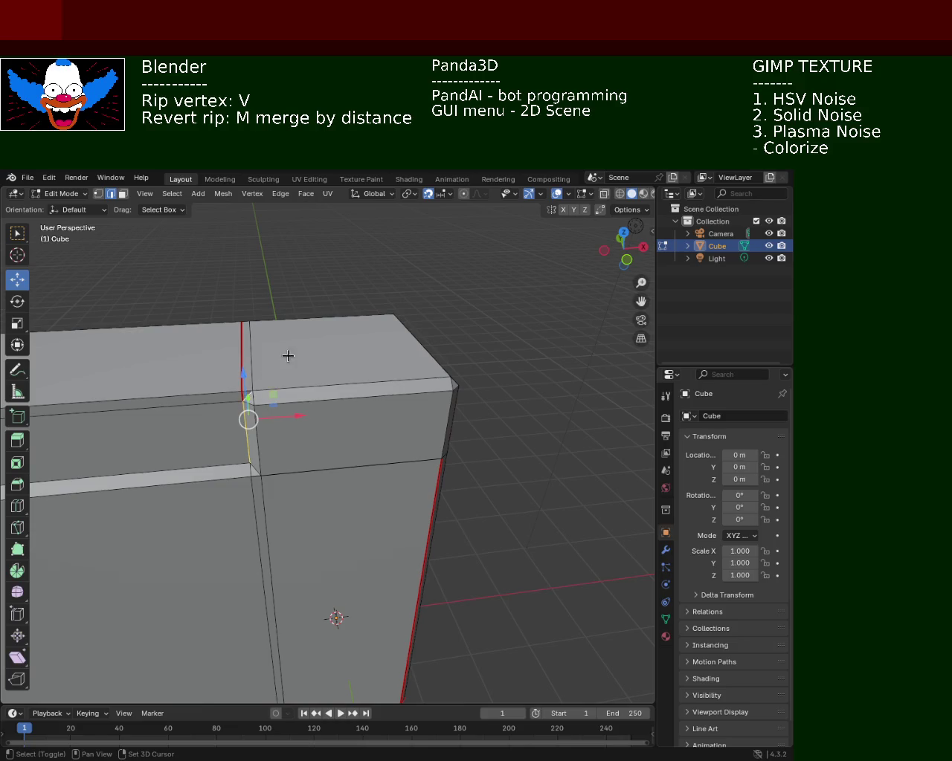
left_click(295, 389, "shift")
middle_click_drag(395, 438, 313, 413)
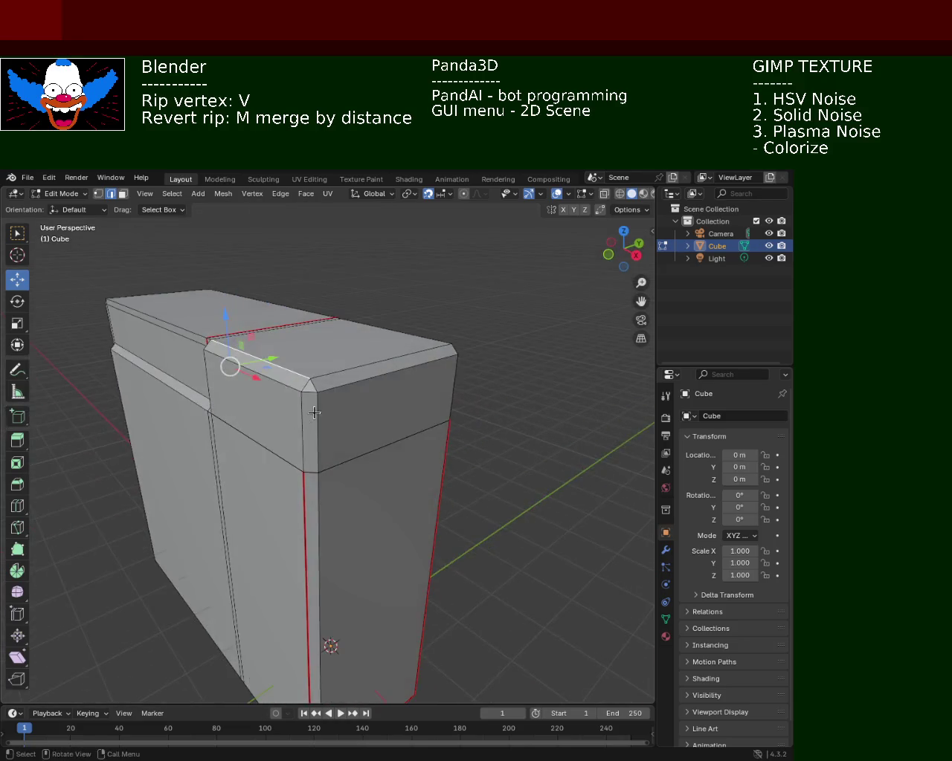
mouse_move(318, 414)
middle_mouse_down()
mouse_move(309, 443)
mouse_move(472, 403)
middle_mouse_up()
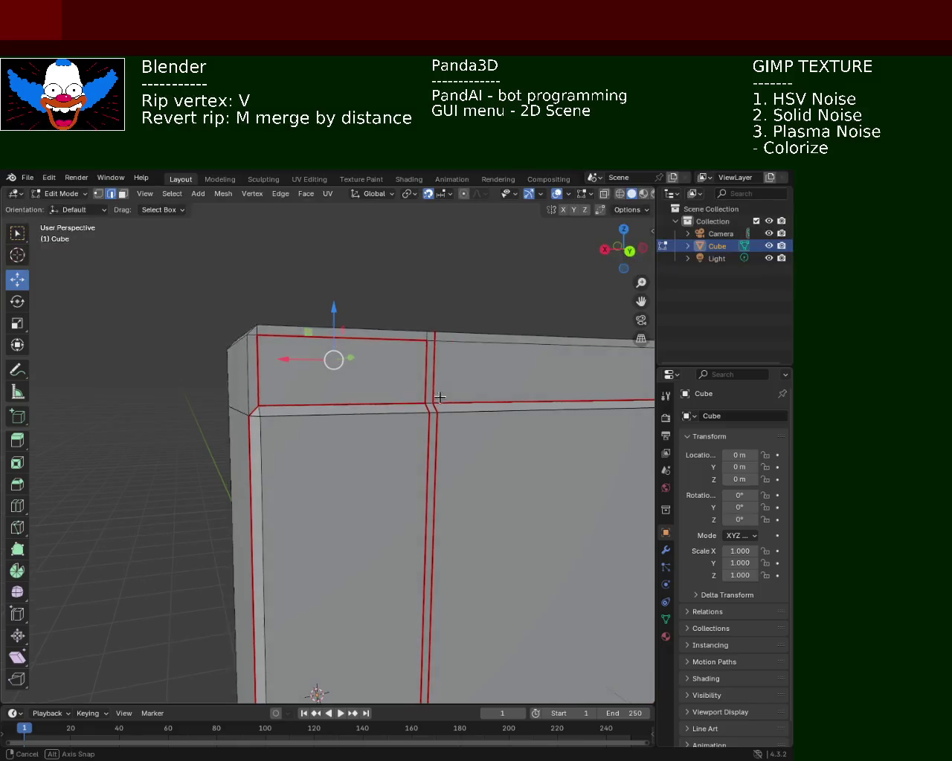
- Use Clear Seam on the wrongly marked edges near the top of the divider
mouse_move(471, 402)
middle_mouse_down()
mouse_move(418, 361)
mouse_move(345, 398)
mouse_move(317, 433)
mouse_move(409, 426)
mouse_move(382, 442)
middle_mouse_up()
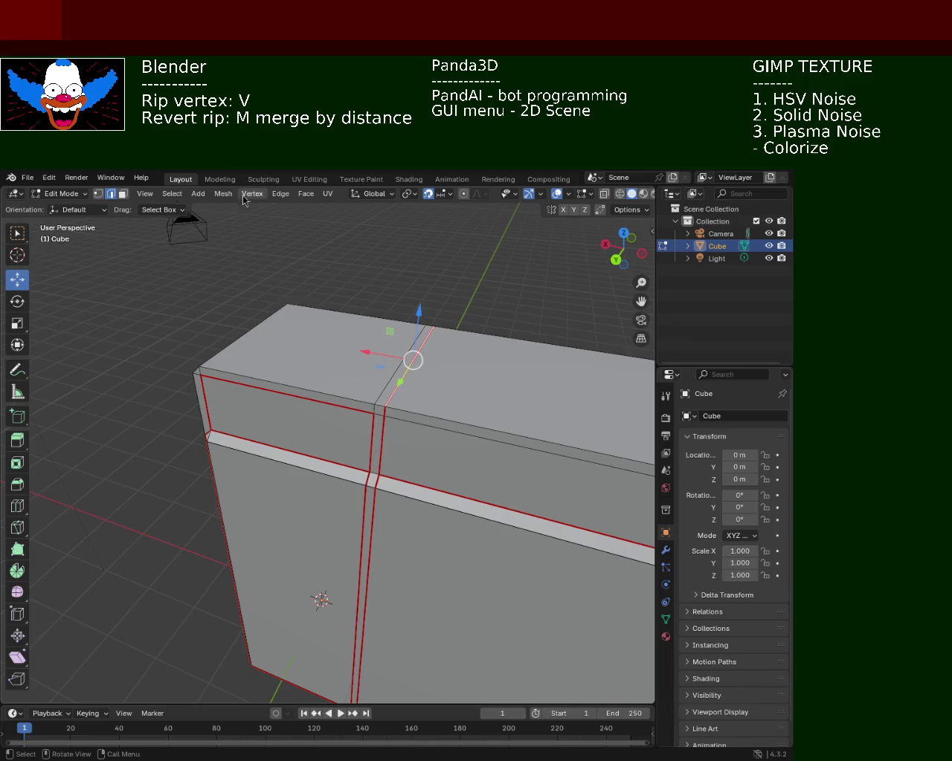
left_click(280, 193)
left_click(318, 433)
middle_click_drag(314, 414, 456, 389)
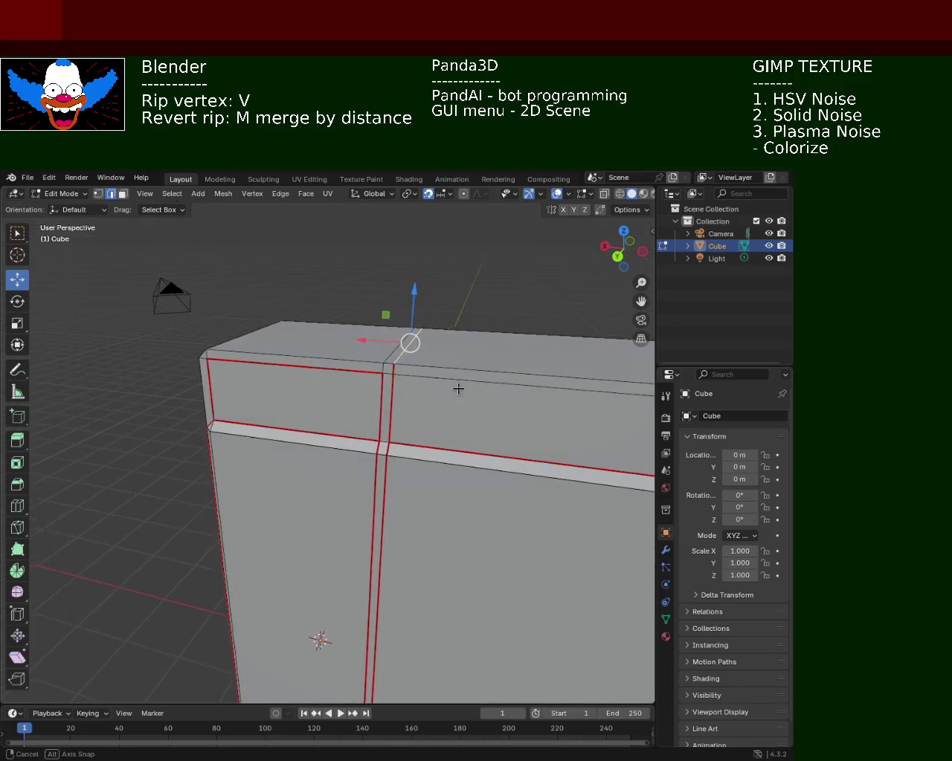
left_click(280, 194)
left_click(308, 419)
middle_click_drag(375, 418, 385, 389)
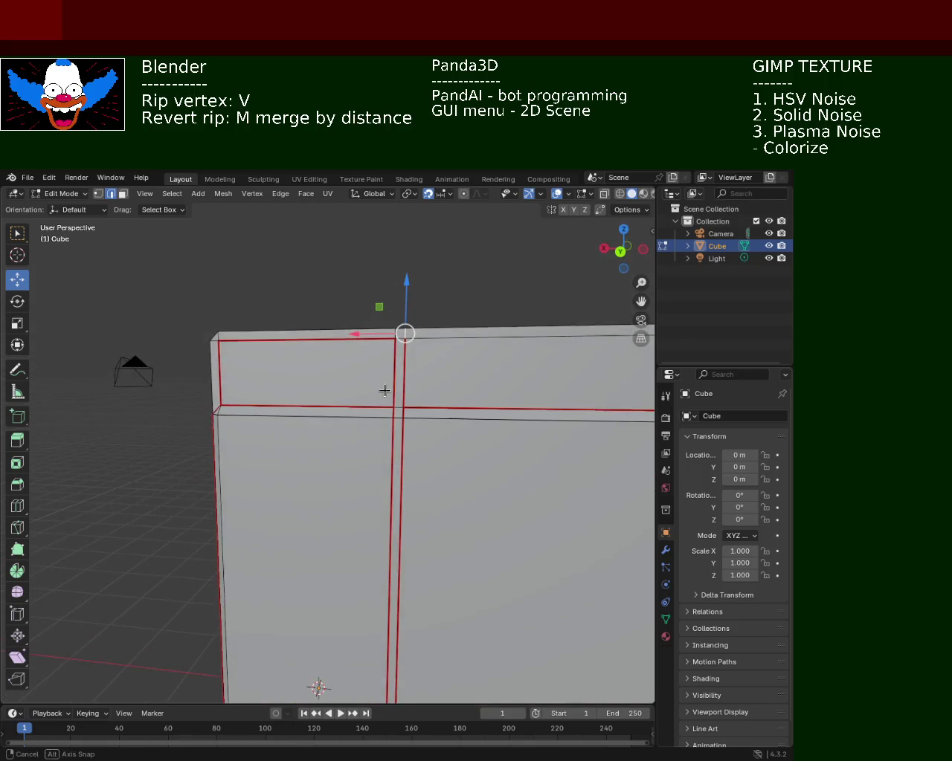
left_click(290, 195)
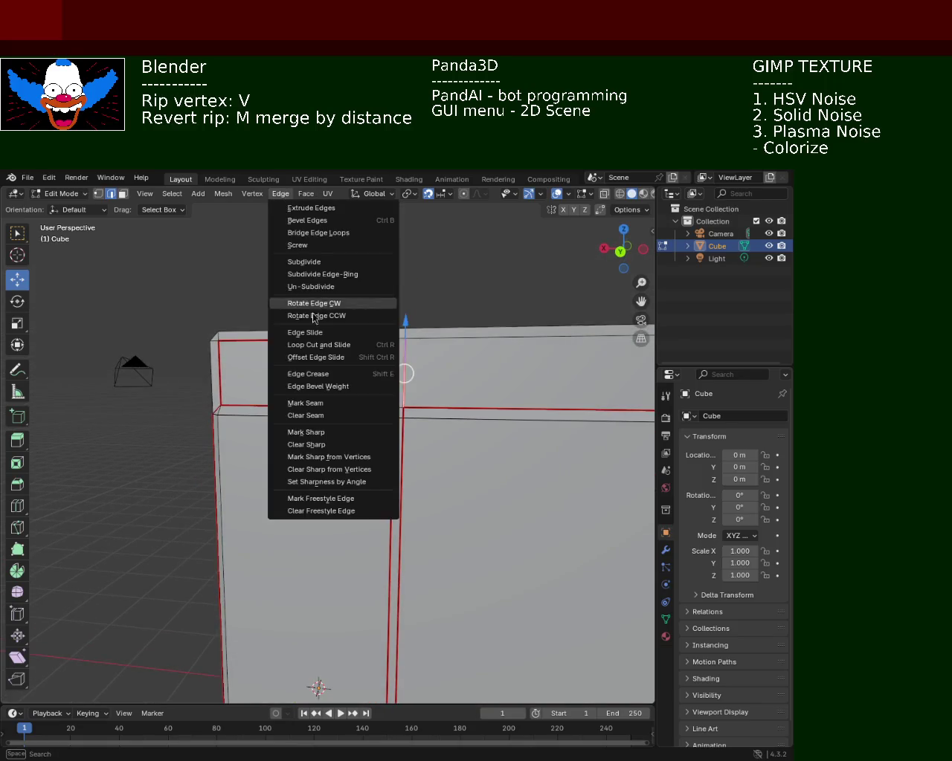
left_click(315, 417)
mouse_move(320, 416)
middle_mouse_down()
mouse_move(417, 357)
mouse_move(454, 440)
mouse_move(404, 399)
mouse_move(311, 368)
mouse_move(335, 391)
middle_mouse_up()
scroll(311, 367, "up", 2)
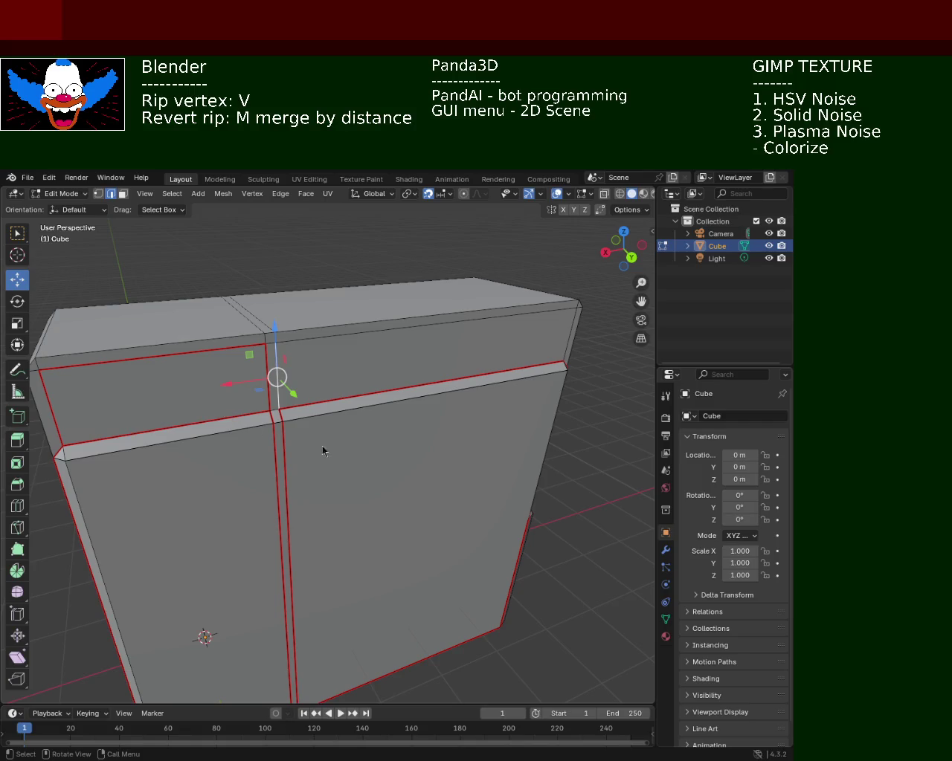
- Mark the left, top and right edges of the left-end trim face as seams
mouse_move(512, 473)
middle_mouse_down()
mouse_move(374, 391)
mouse_move(293, 449)
mouse_move(369, 493)
mouse_move(211, 469)
mouse_move(219, 404)
mouse_move(319, 359)
mouse_move(459, 371)
mouse_move(327, 352)
mouse_move(268, 364)
mouse_move(389, 428)
mouse_move(340, 411)
mouse_move(297, 417)
middle_mouse_up()
left_click(252, 407)
left_click(357, 369, "shift")
left_click(458, 394, "shift")
left_click(305, 193)
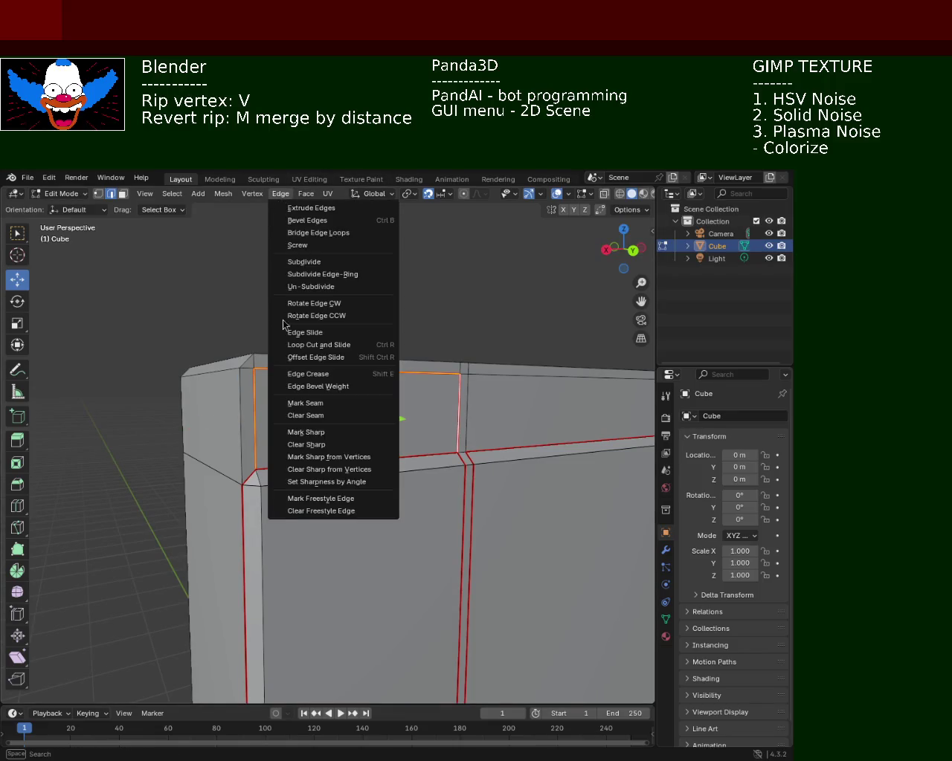
left_click(327, 402)
- Inspect the cabinet corner and select a vertical edge in the trim
mouse_move(330, 412)
middle_mouse_down()
mouse_move(473, 440)
mouse_move(208, 474)
middle_mouse_up()
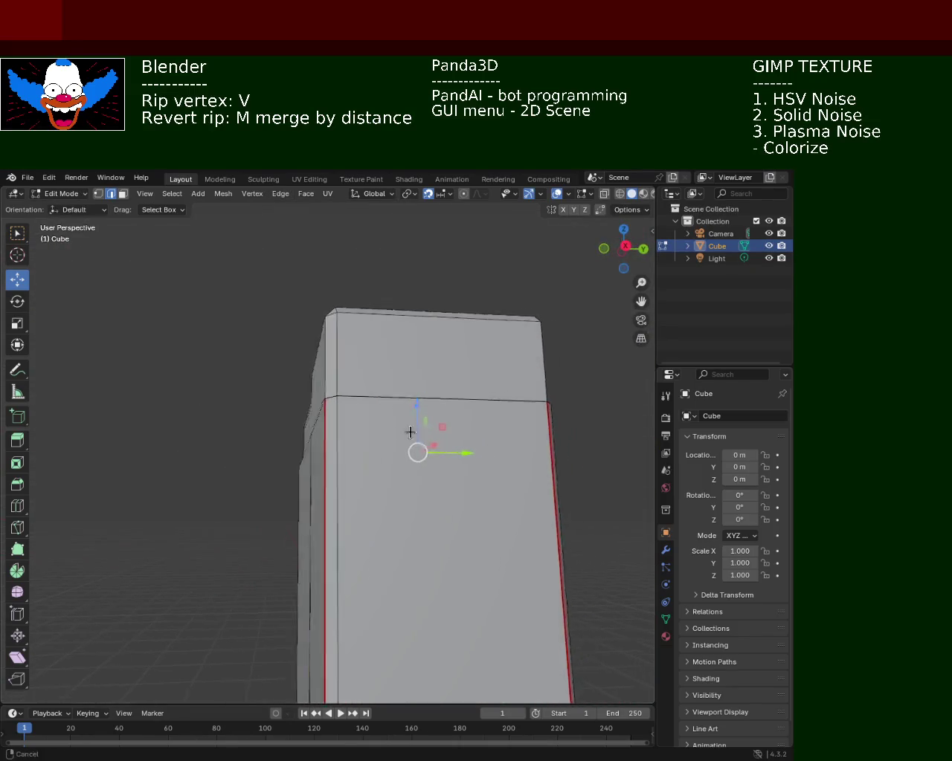
middle_click_drag(208, 474, 288, 435)
left_click(297, 408)
mouse_move(275, 436)
middle_mouse_down()
mouse_move(214, 445)
mouse_move(261, 435)
mouse_move(188, 500)
mouse_move(168, 503)
middle_mouse_up()
mouse_move(230, 498)
middle_mouse_down()
mouse_move(167, 497)
mouse_move(313, 471)
mouse_move(368, 379)
mouse_move(328, 450)
mouse_move(340, 414)
mouse_move(451, 382)
mouse_move(431, 419)
mouse_move(403, 367)
mouse_move(409, 334)
mouse_move(396, 372)
mouse_move(394, 350)
middle_mouse_up()
scroll(327, 389, "up", 3)
scroll(340, 414, "down", 2)
left_click(378, 313)
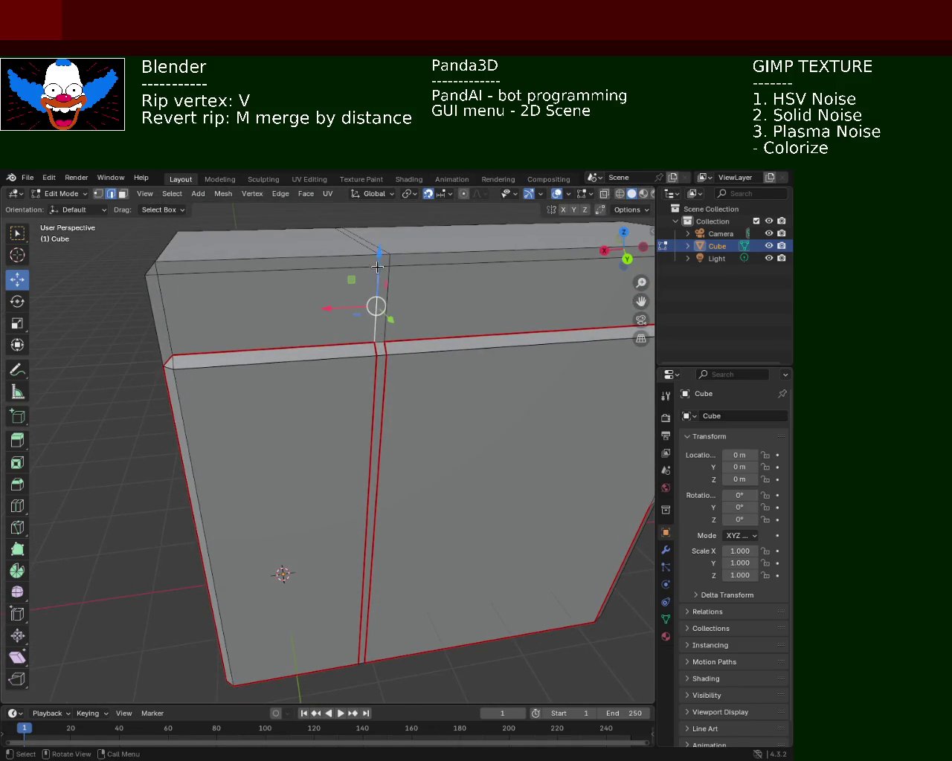
- Seam the short and long vertical edges running through the trim
middle_click_drag(378, 266, 361, 319)
left_click(373, 327, "shift")
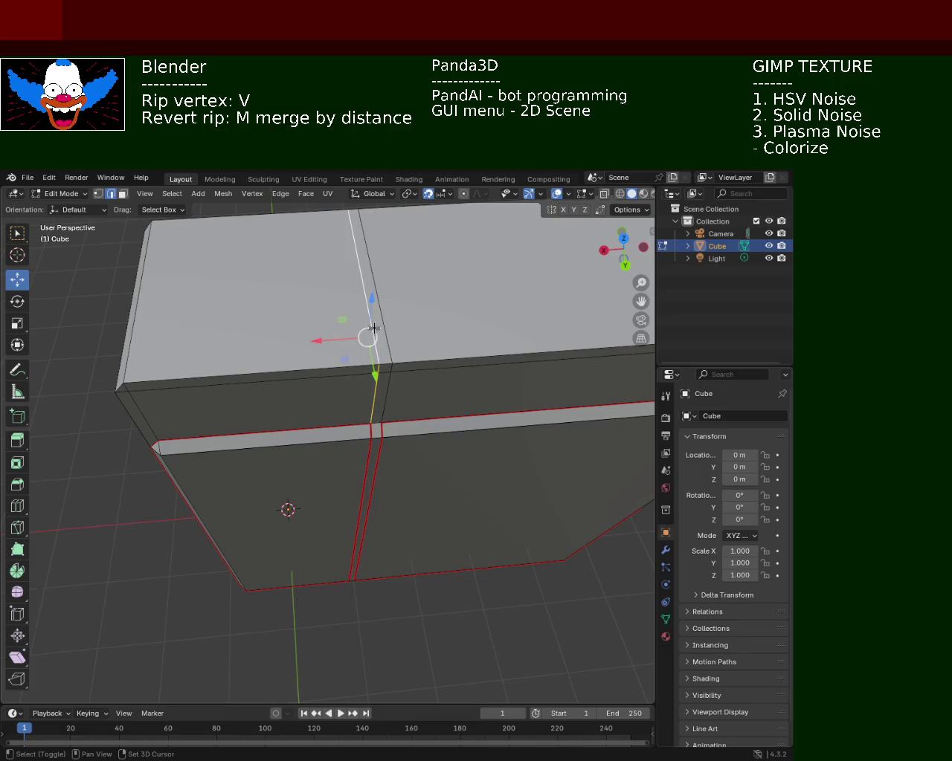
mouse_move(325, 366)
middle_mouse_down()
mouse_move(299, 382)
mouse_move(223, 334)
mouse_move(279, 323)
mouse_move(287, 292)
middle_mouse_up()
left_click(294, 310, "shift")
left_click(299, 355, "shift")
middle_click_drag(298, 362, 327, 272, "shift")
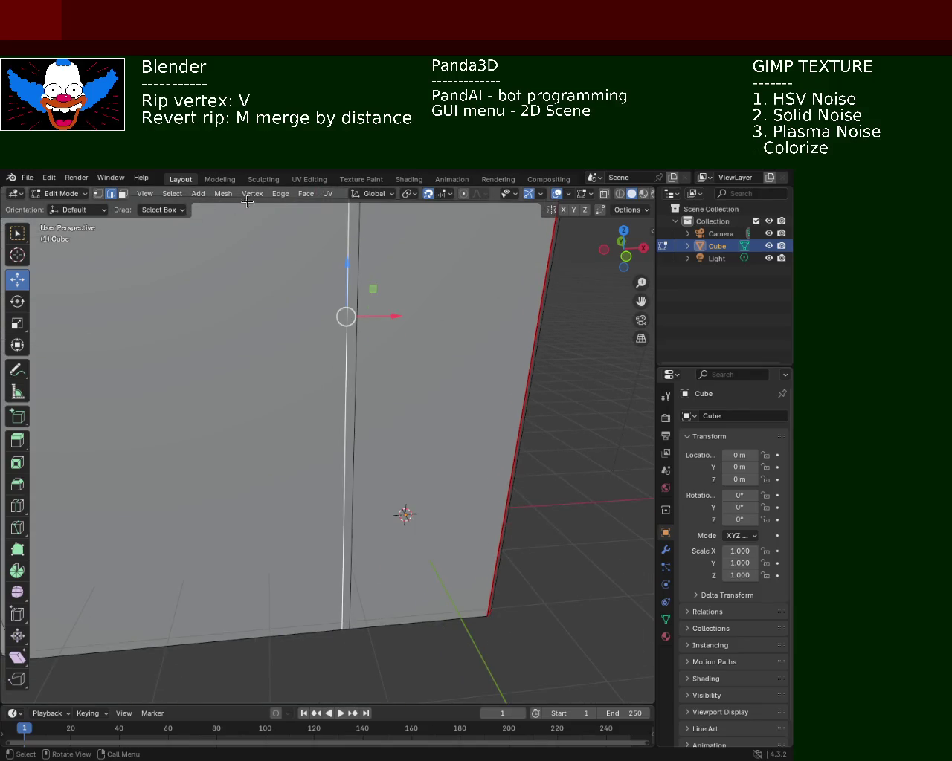
left_click(282, 194)
left_click(298, 406)
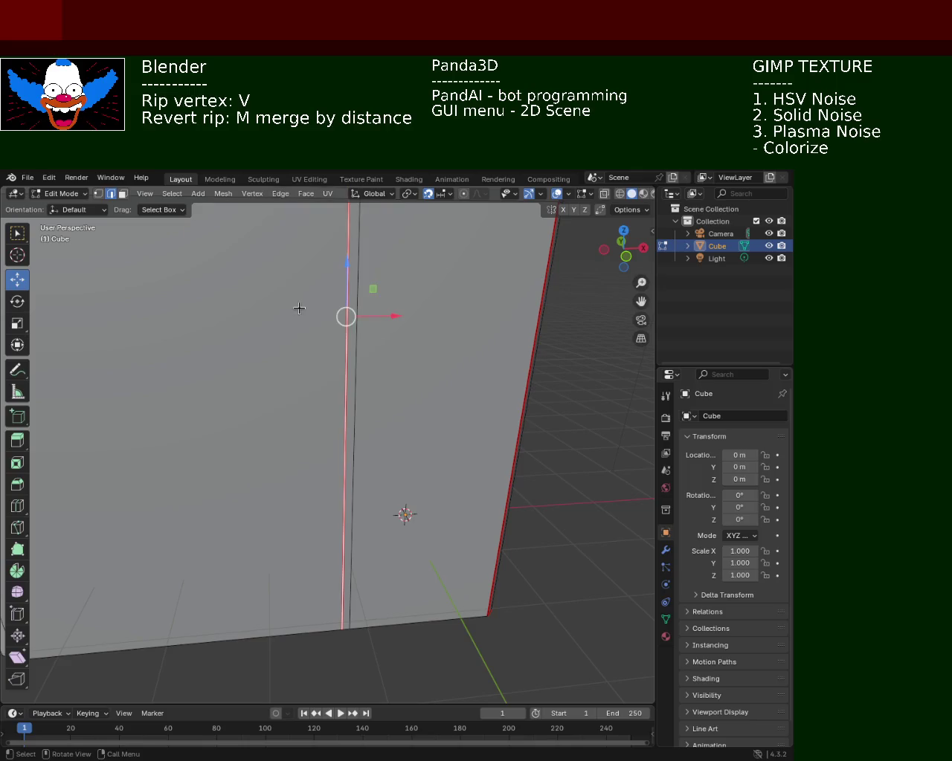
- Seam the adjacent vertical edge and the short top edge at the cabinet's top
left_click(377, 329)
mouse_move(376, 329)
middle_mouse_down("shift")
mouse_move(350, 361)
mouse_move(326, 463)
mouse_move(312, 479)
middle_mouse_up("shift")
left_click(320, 465)
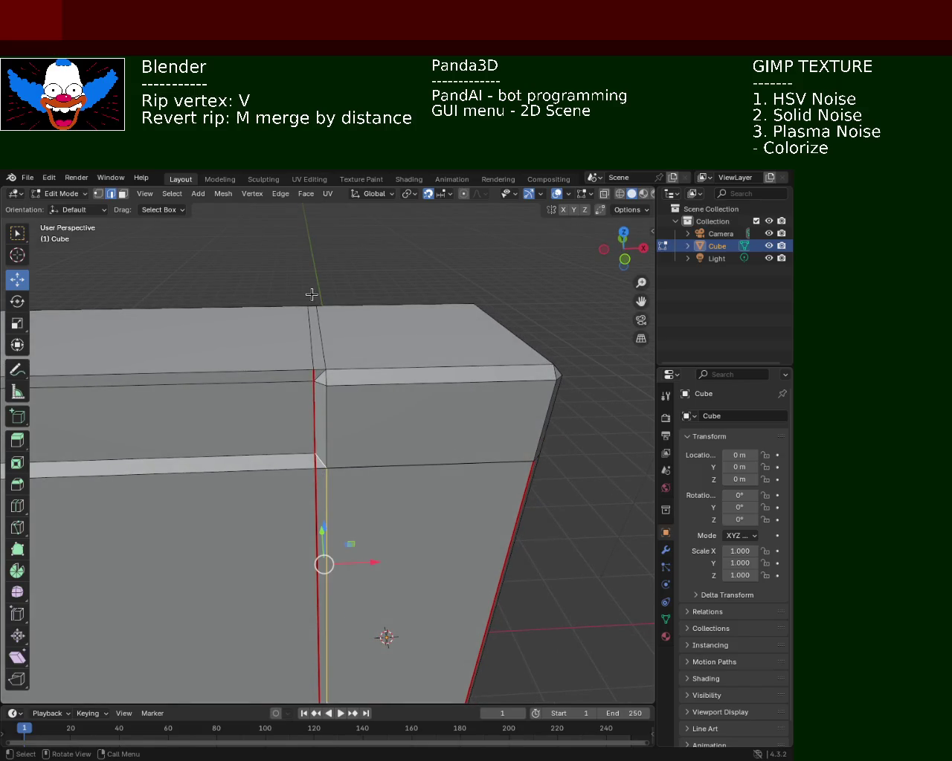
mouse_move(308, 399)
middle_mouse_down()
mouse_move(349, 356)
mouse_move(330, 365)
mouse_move(328, 406)
middle_mouse_up()
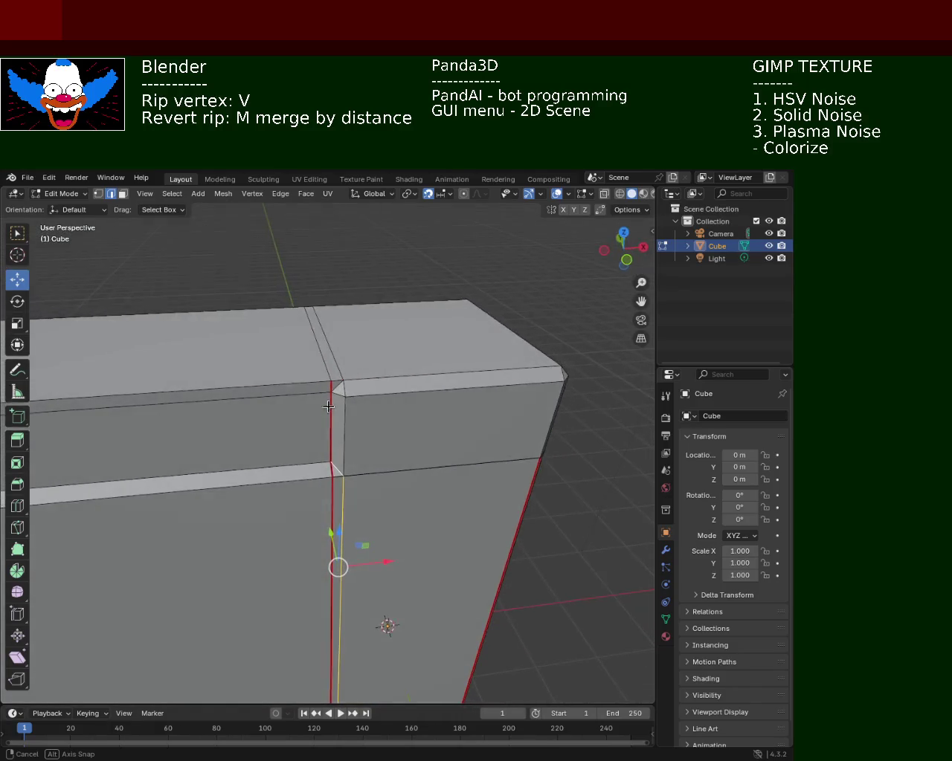
left_click(338, 390, "shift")
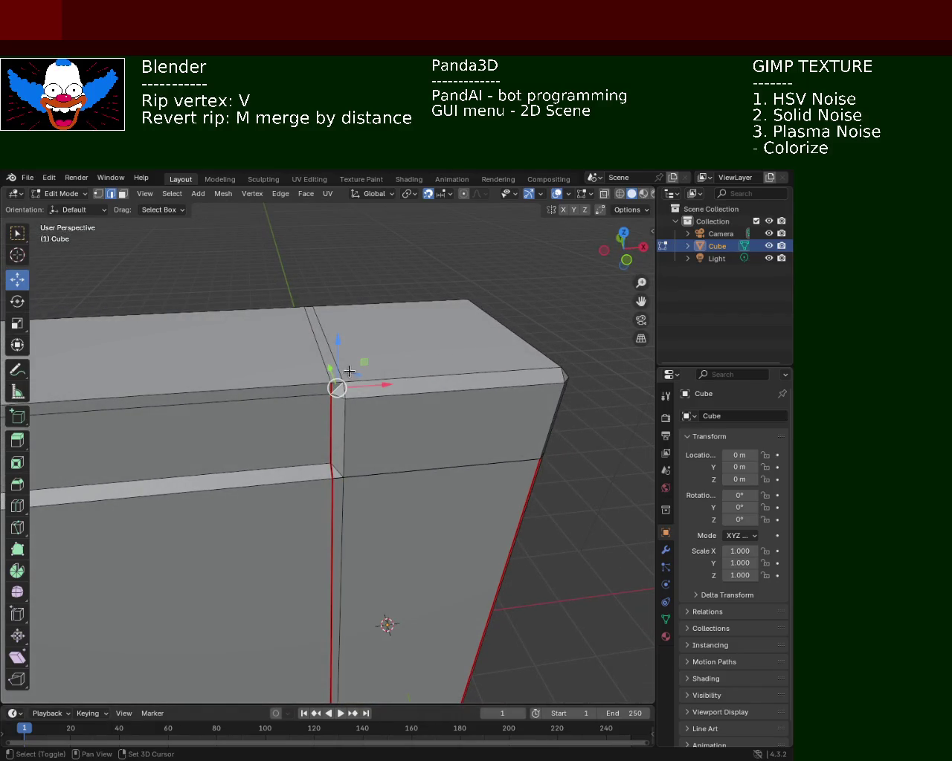
left_click(279, 194)
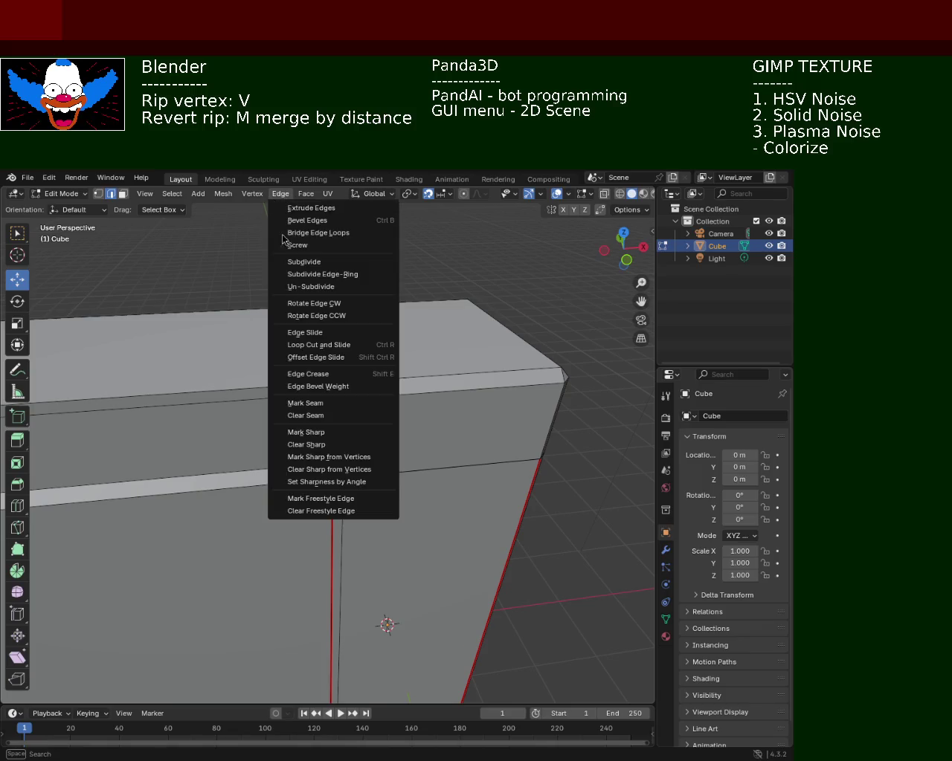
left_click(320, 403)
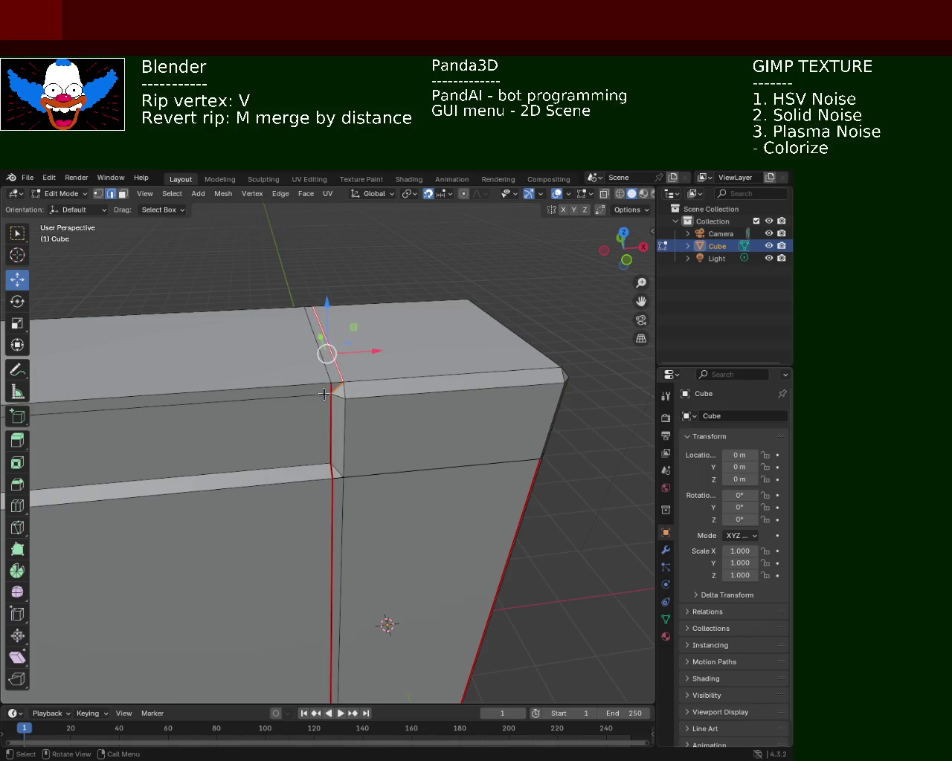
left_click(280, 194)
left_click(298, 402)
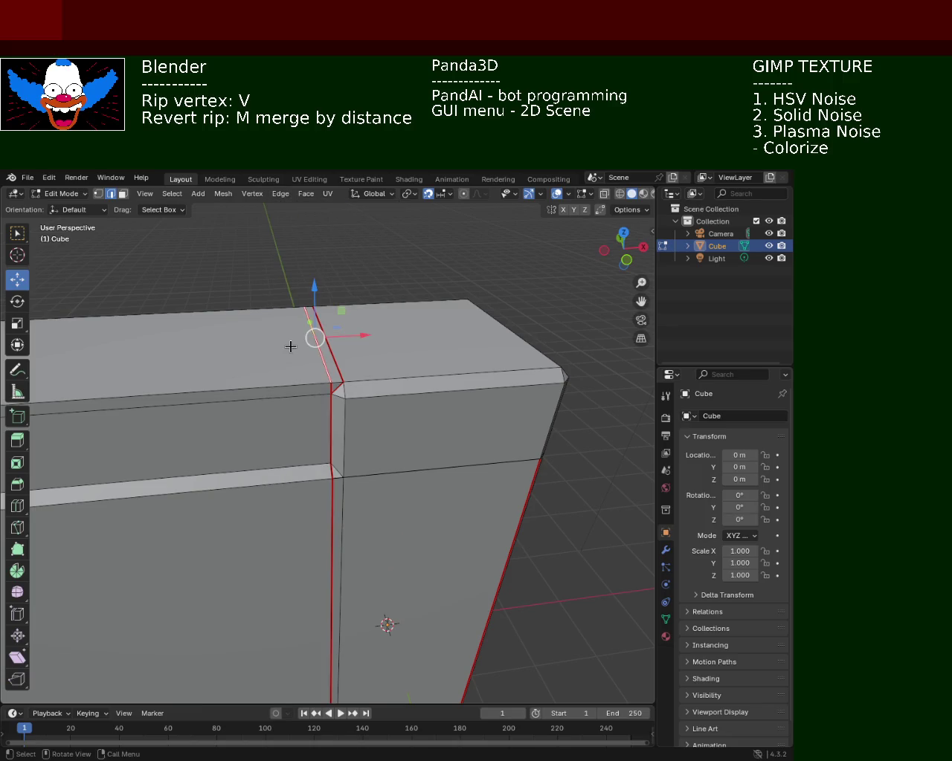
middle_click_drag(317, 398, 336, 379)
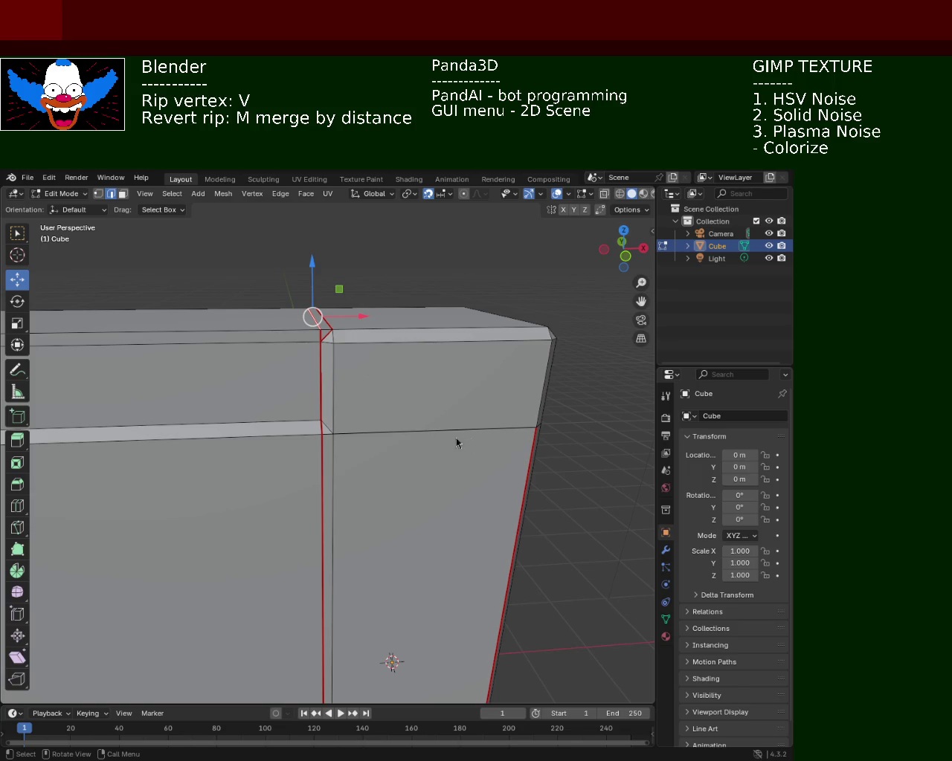
- Rip the selected vertex with V and seam the short vertical edge near the center seam
key("v")
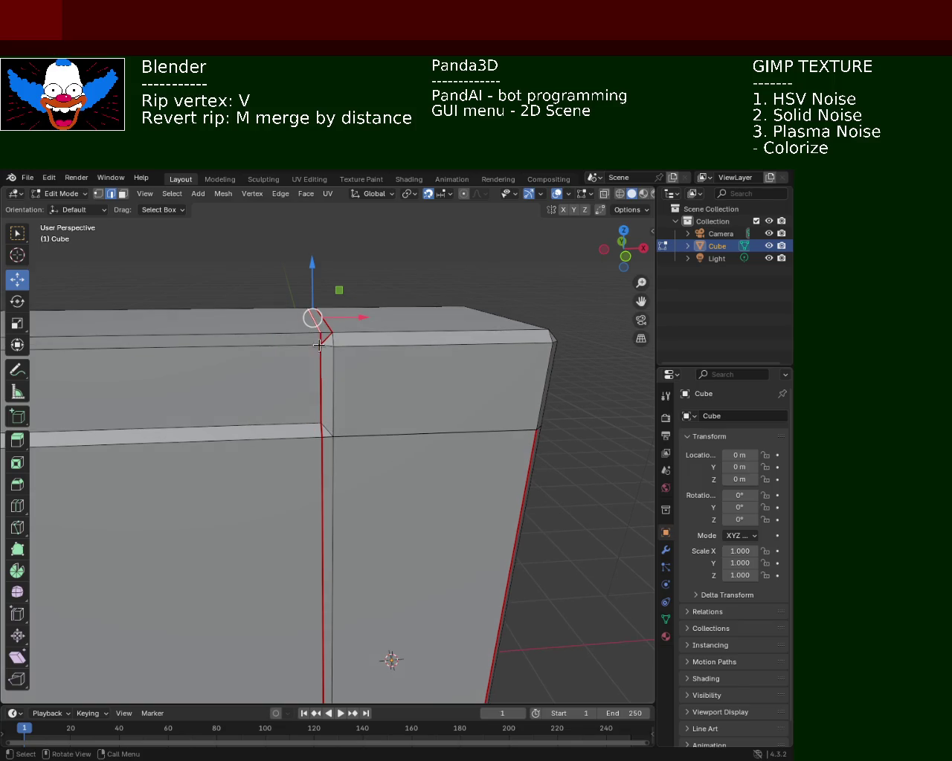
middle_click_drag(327, 374, 357, 379)
left_click(414, 399)
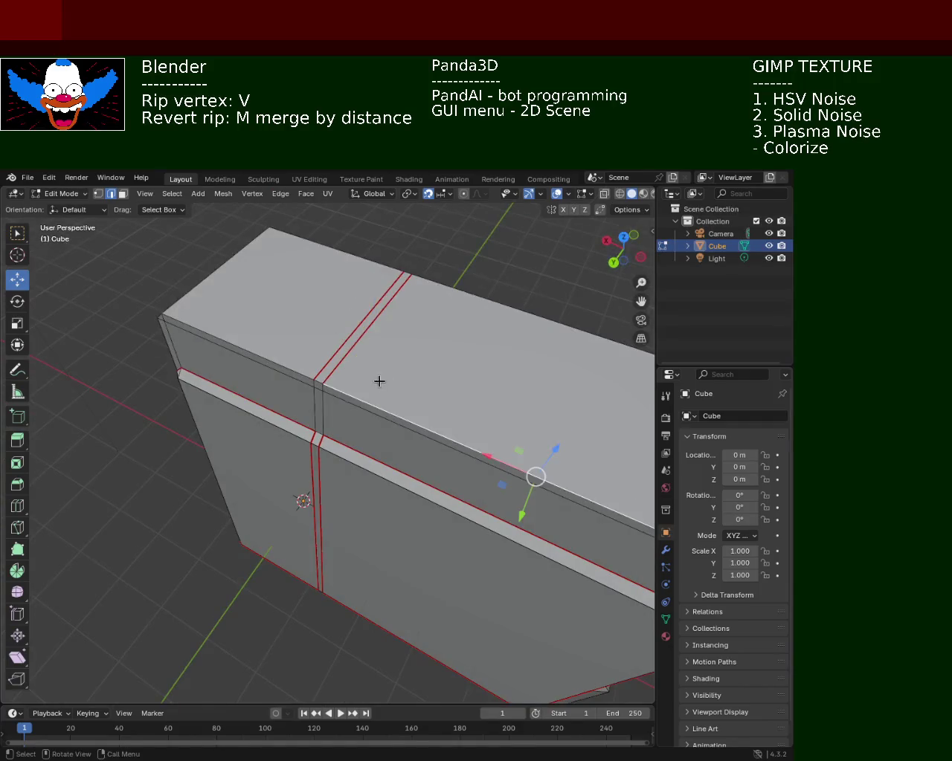
middle_click_drag(379, 383, 373, 345)
left_click(336, 378, "shift")
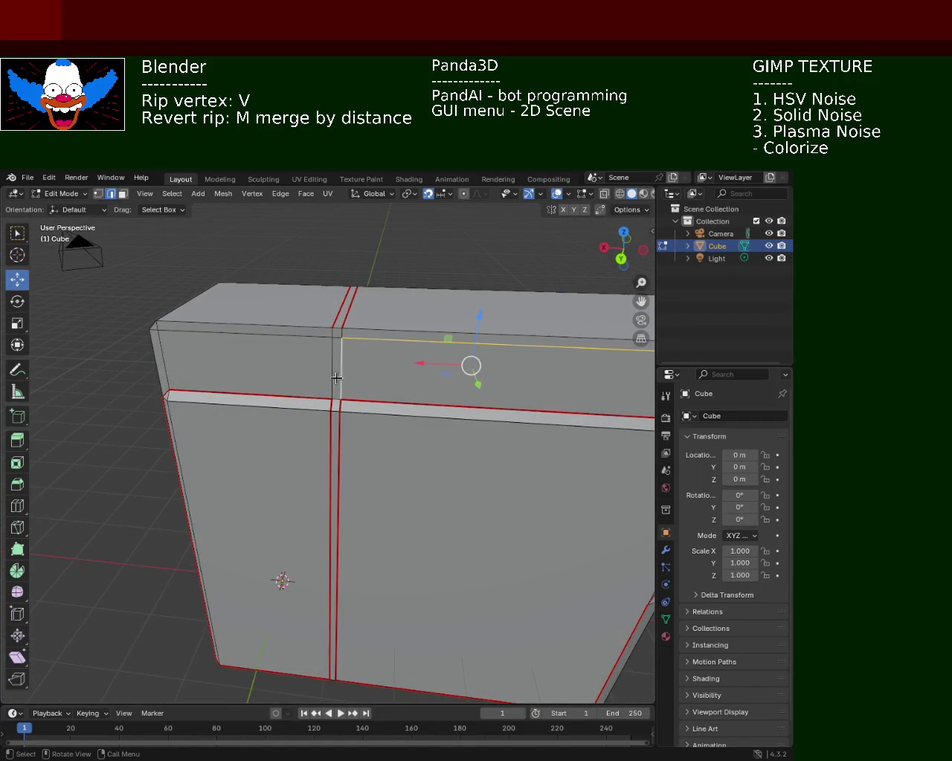
left_click(343, 329)
left_click(341, 364)
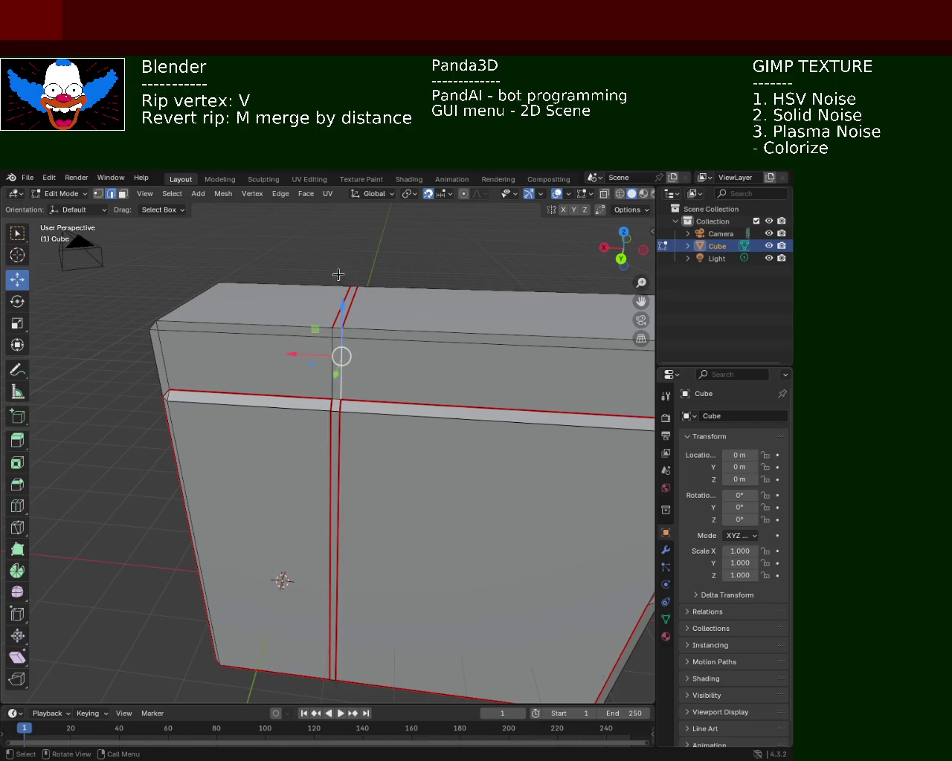
left_click(328, 193)
mouse_move(306, 193)
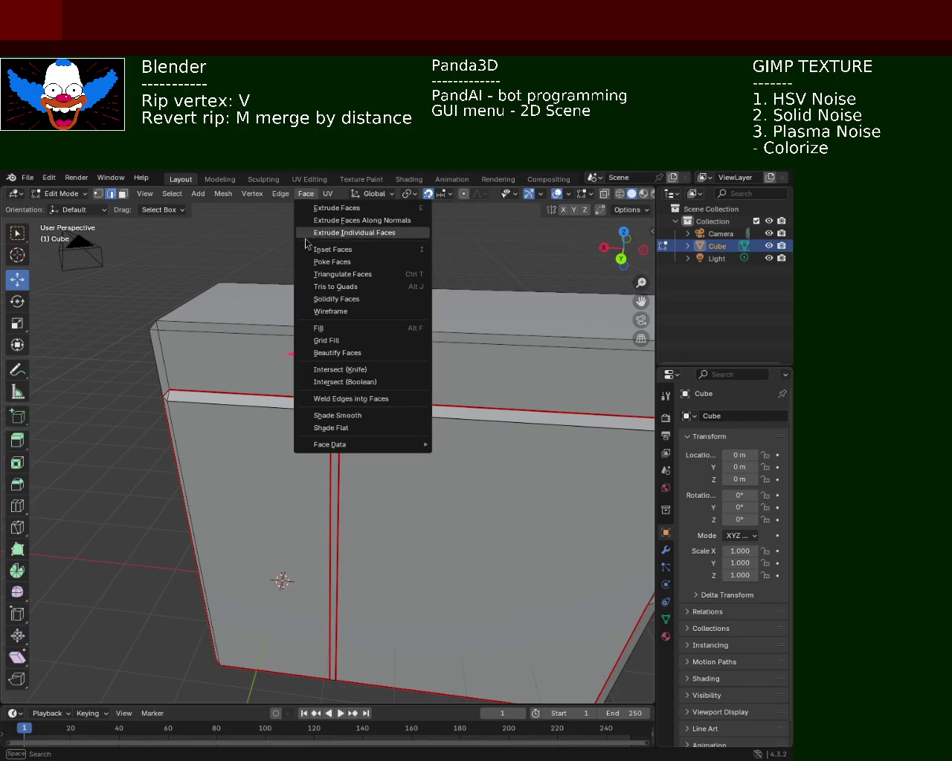
left_click(280, 195)
left_click(279, 195)
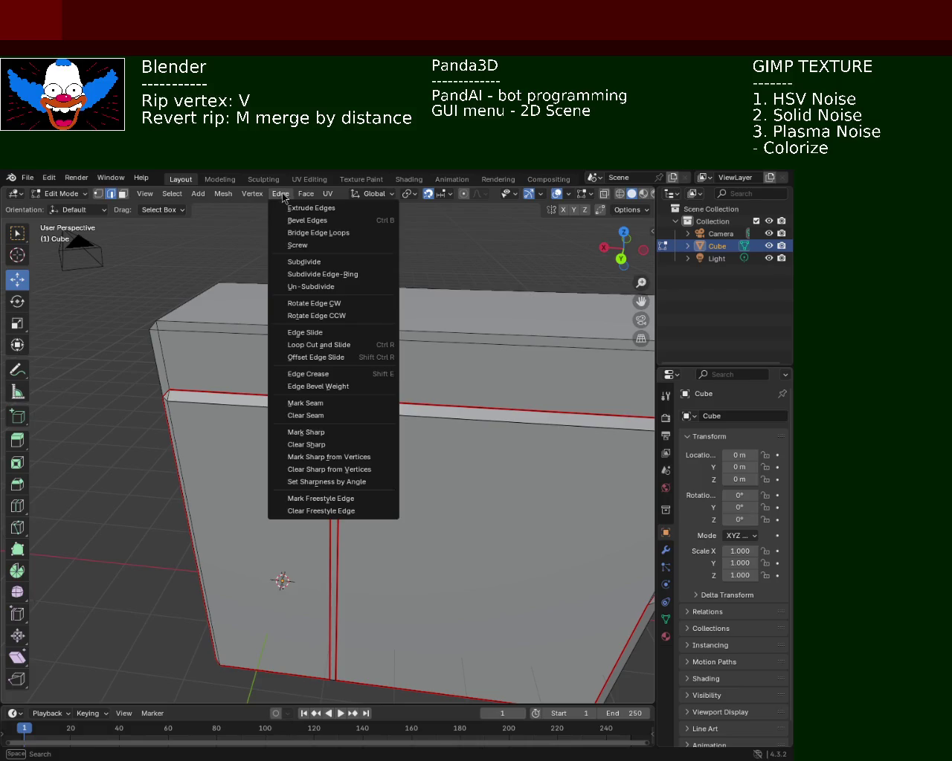
left_click(363, 403)
- Seam the other short vertical trim edge and select the top horizontal edge
left_click(363, 397, "alt")
middle_click_drag(386, 374, 392, 345)
left_click(341, 324)
left_click(340, 357, "shift")
left_click(280, 193)
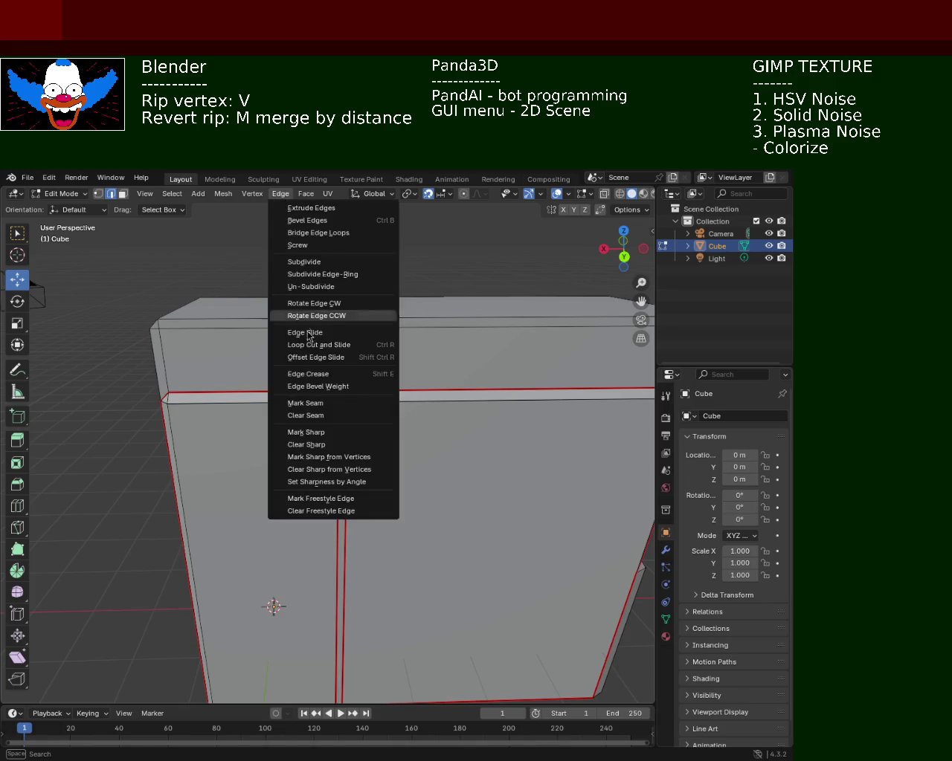
left_click(317, 402)
left_click(430, 353)
mouse_move(382, 364)
middle_mouse_down()
mouse_move(390, 342)
mouse_move(390, 384)
mouse_move(267, 445)
mouse_move(368, 397)
mouse_move(384, 421)
middle_mouse_up()
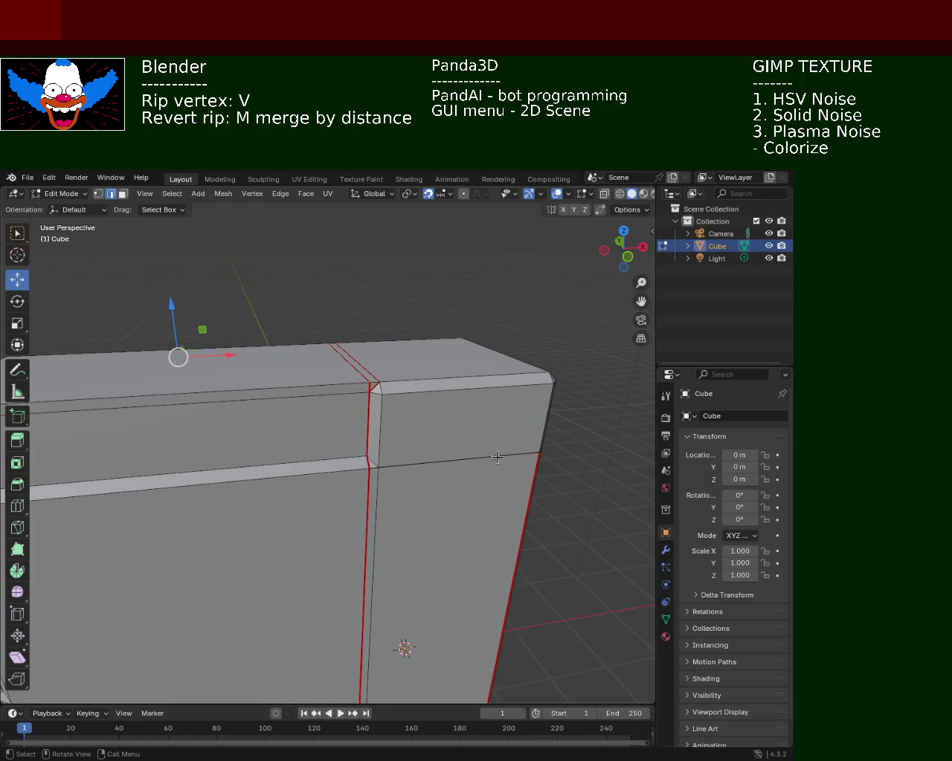
- Seam the front's middle vertical edge and rip it with V into two parallel edges
middle_click_drag(496, 457, 451, 412)
left_click(366, 429)
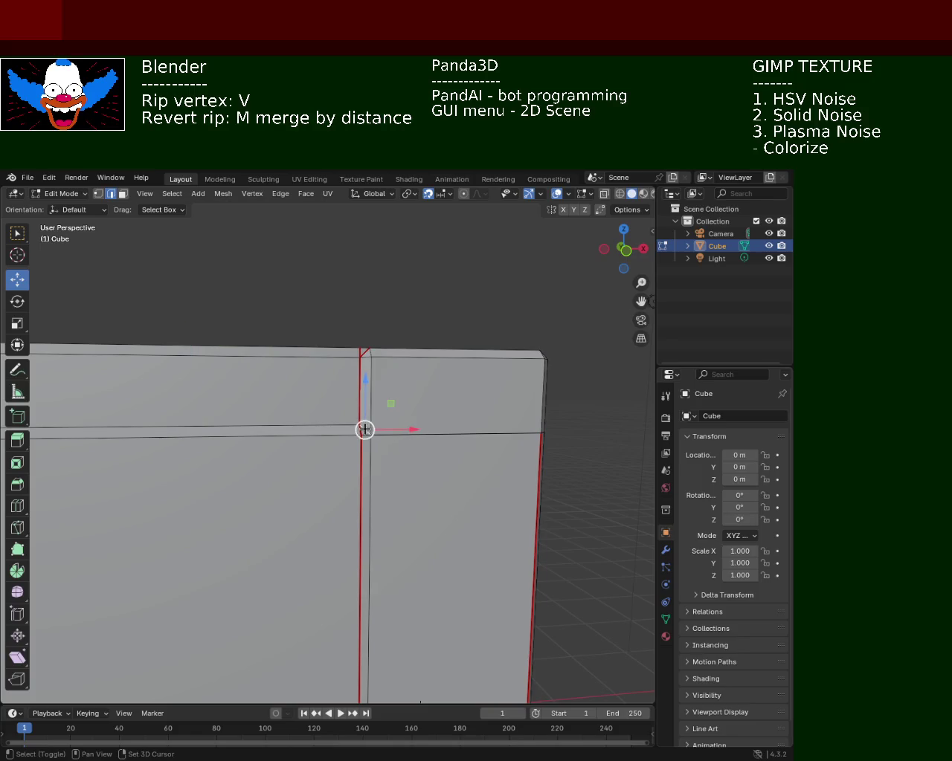
scroll(365, 429, "up", 3)
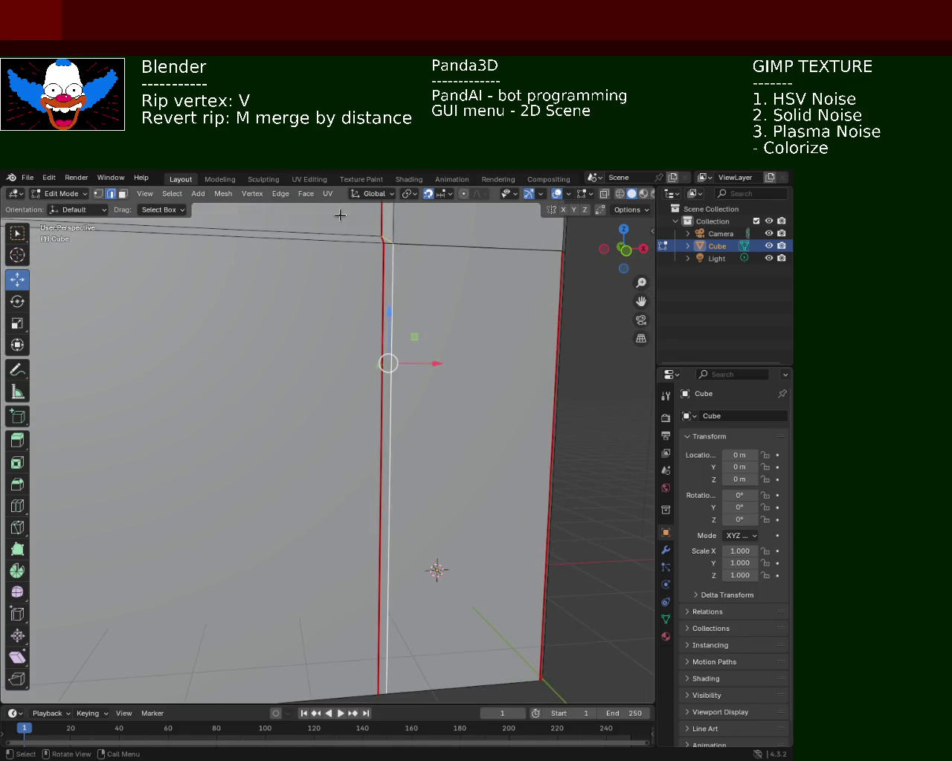
left_click(327, 193)
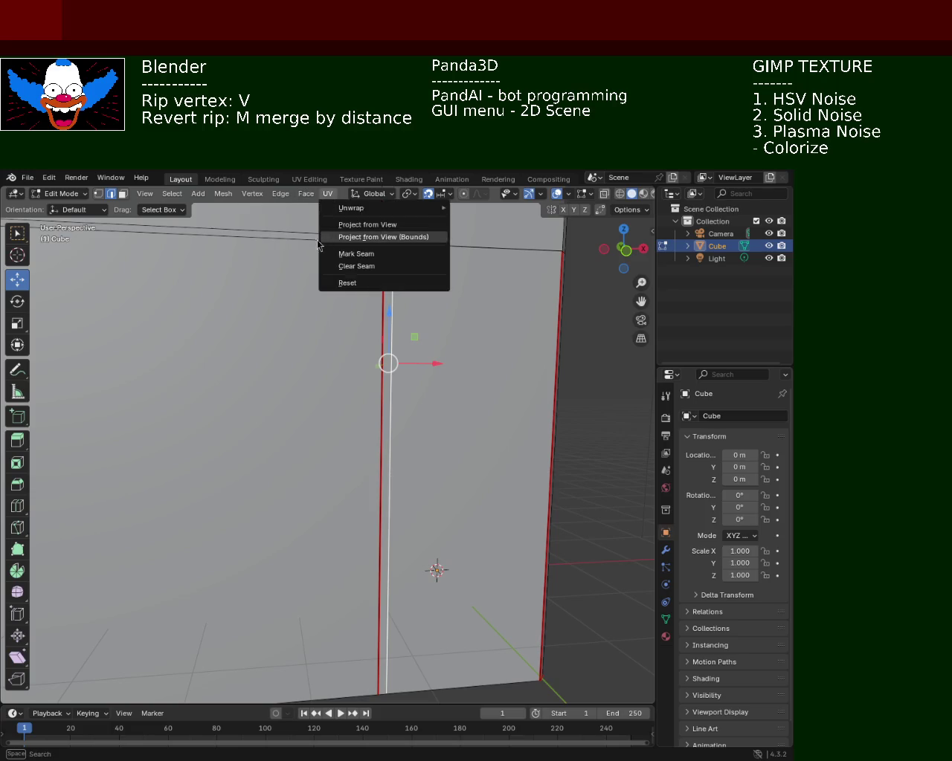
left_click(280, 193)
left_click(347, 404)
key("v")
left_click(393, 354)
middle_click_drag(392, 354, 376, 359)
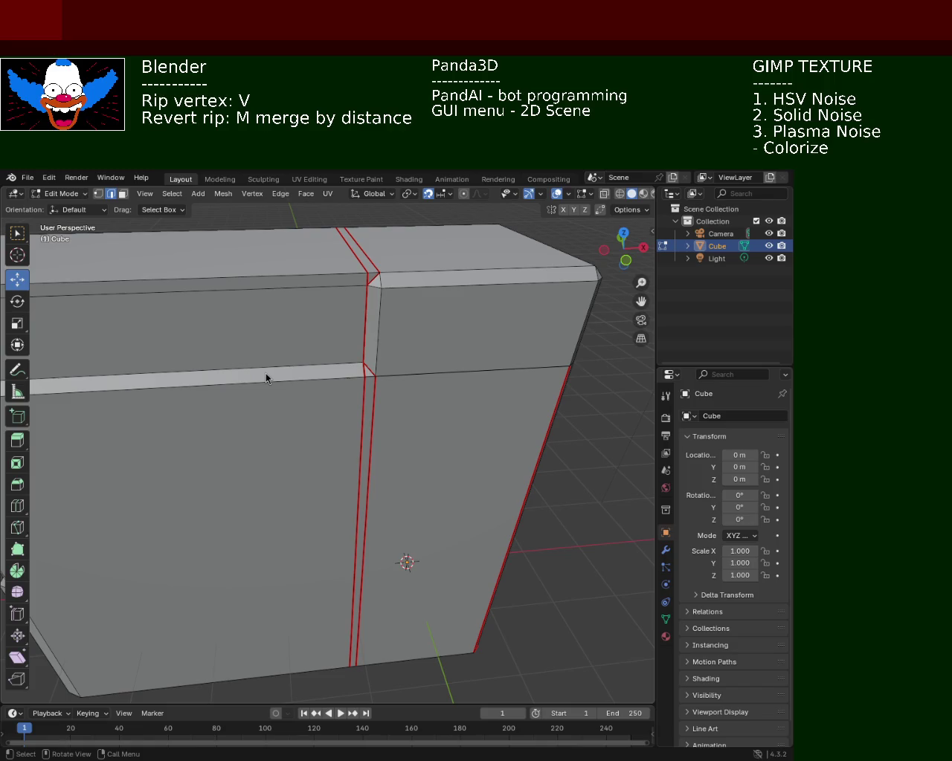
mouse_move(390, 398)
middle_mouse_down()
mouse_move(412, 413)
mouse_move(339, 465)
mouse_move(363, 371)
mouse_move(404, 410)
mouse_move(346, 445)
mouse_move(276, 450)
mouse_move(206, 397)
mouse_move(314, 399)
mouse_move(240, 385)
mouse_move(399, 407)
mouse_move(364, 408)
mouse_move(363, 386)
middle_mouse_up()
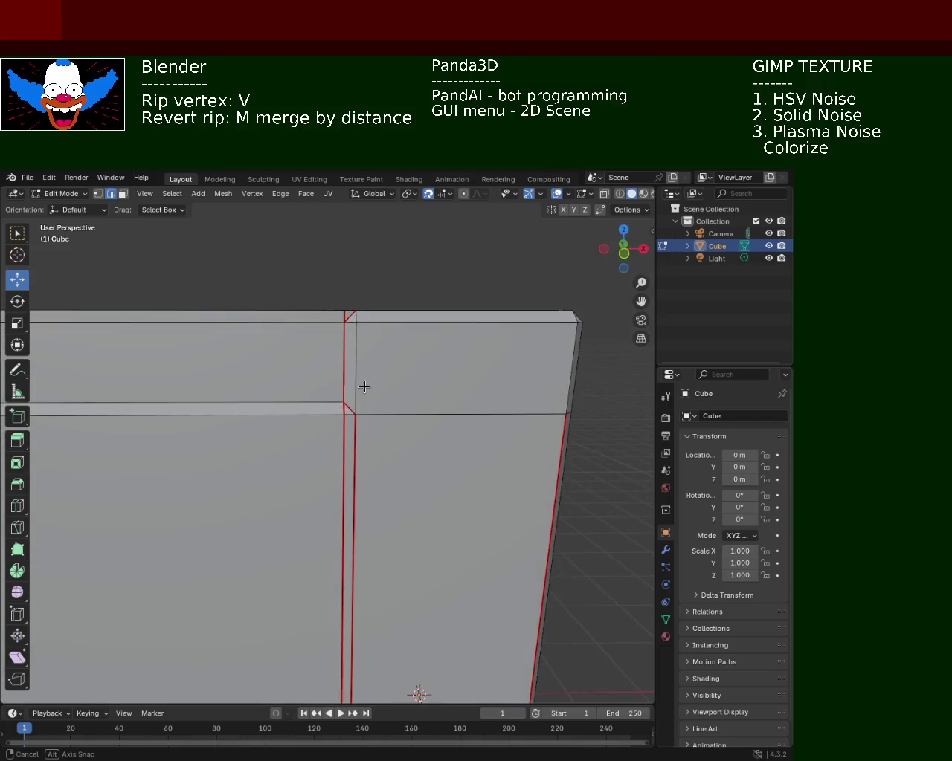
- Seam the horizontal trim edge, vertical corner edge and top front trim edge together
left_click(387, 413, "shift")
middle_click_drag(451, 380, 238, 454)
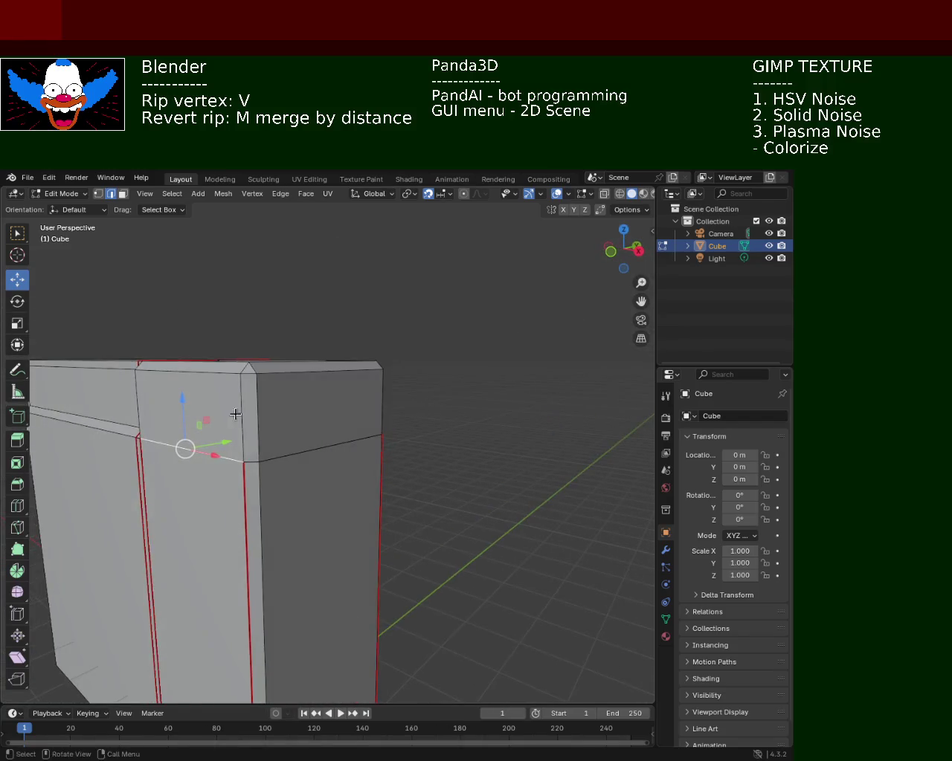
left_click(248, 476, "shift")
left_click(224, 457, "shift")
mouse_move(290, 462)
middle_mouse_down()
mouse_move(234, 461)
mouse_move(251, 452)
middle_mouse_up()
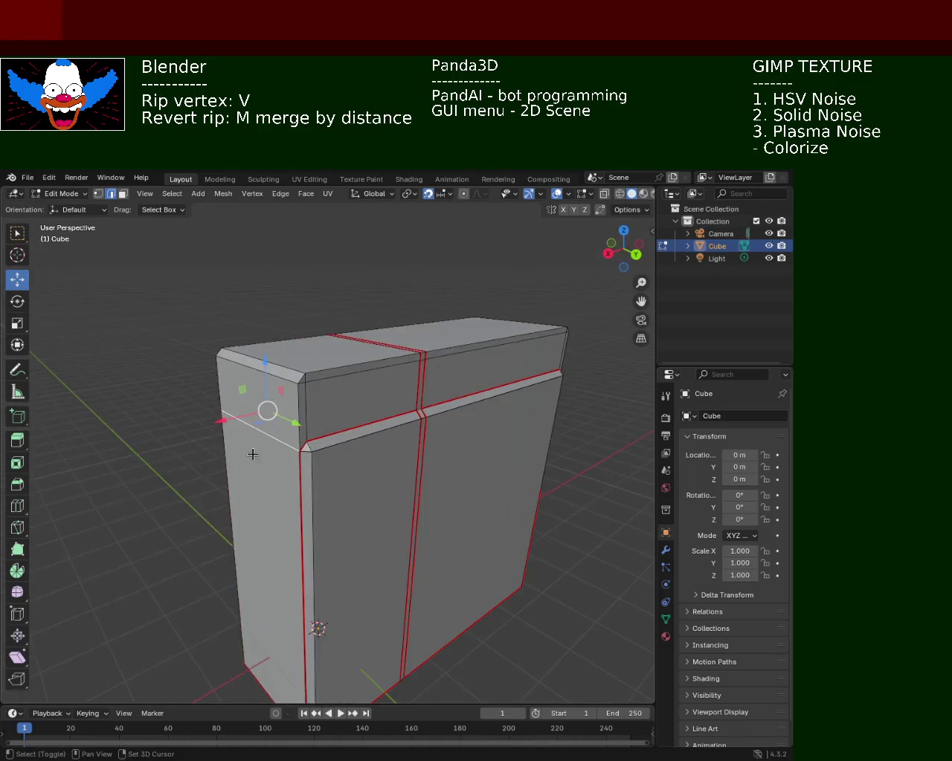
mouse_move(292, 402)
middle_mouse_down()
mouse_move(232, 385)
mouse_move(345, 371)
mouse_move(293, 400)
middle_mouse_up()
left_click(159, 396, "shift")
mouse_move(159, 396)
middle_mouse_down()
mouse_move(248, 391)
mouse_move(274, 409)
middle_mouse_up()
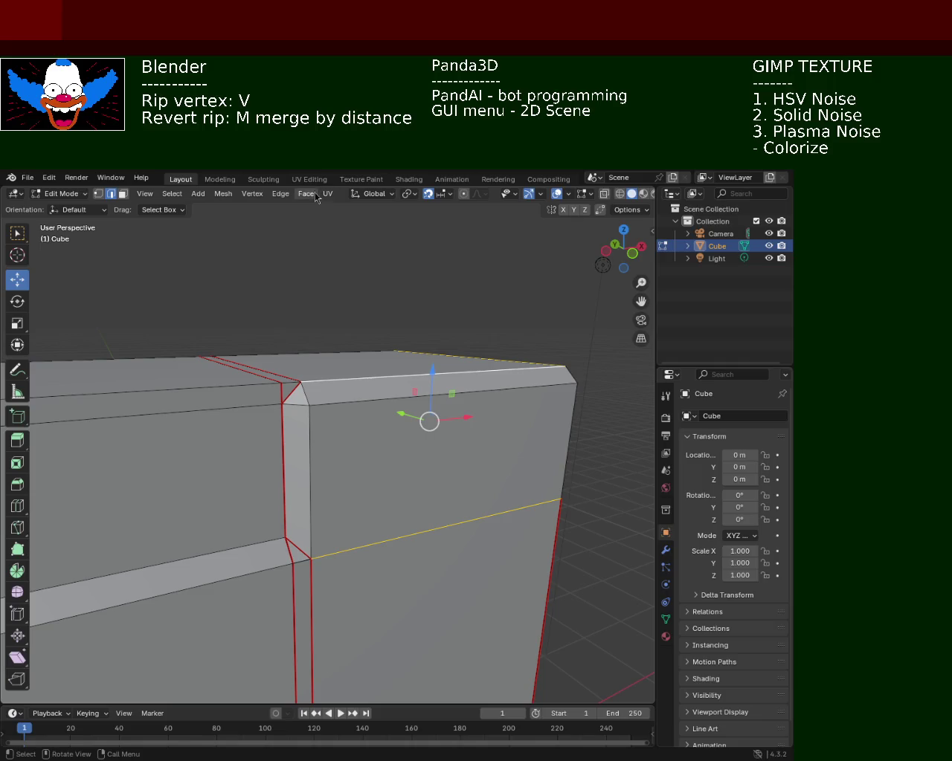
left_click(280, 193)
left_click(321, 409)
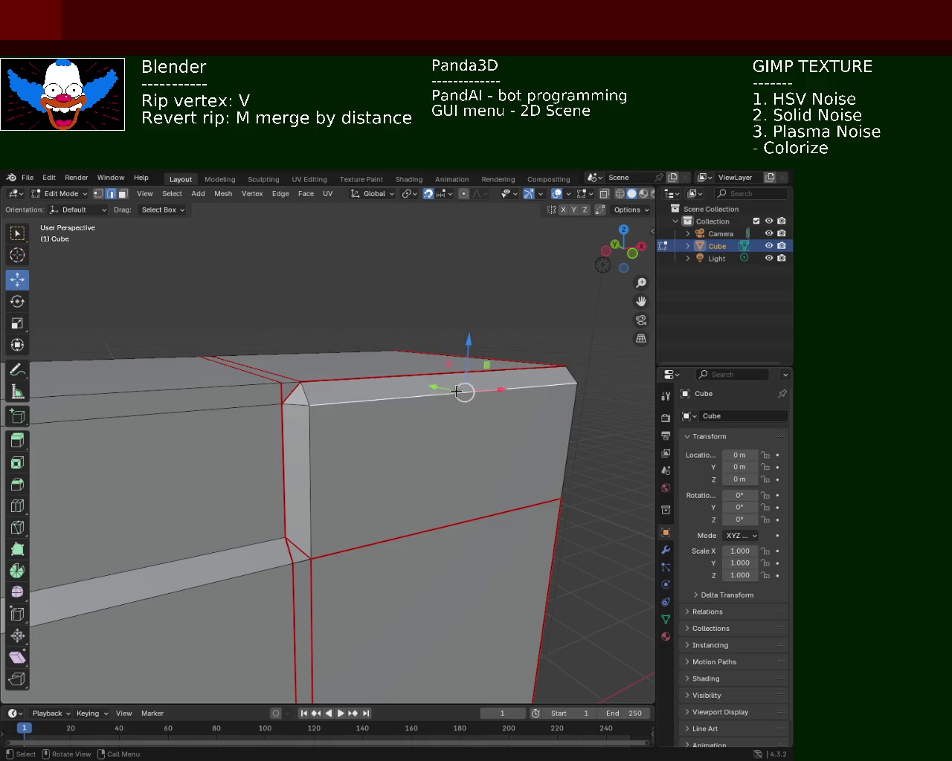
middle_click_drag(322, 409, 389, 423)
mouse_move(317, 422)
middle_mouse_down()
mouse_move(332, 391)
mouse_move(397, 454)
mouse_move(466, 431)
mouse_move(412, 418)
mouse_move(416, 453)
mouse_move(369, 425)
mouse_move(325, 431)
mouse_move(387, 446)
mouse_move(310, 433)
mouse_move(300, 408)
mouse_move(380, 401)
mouse_move(286, 421)
middle_mouse_up()
left_click(252, 437)
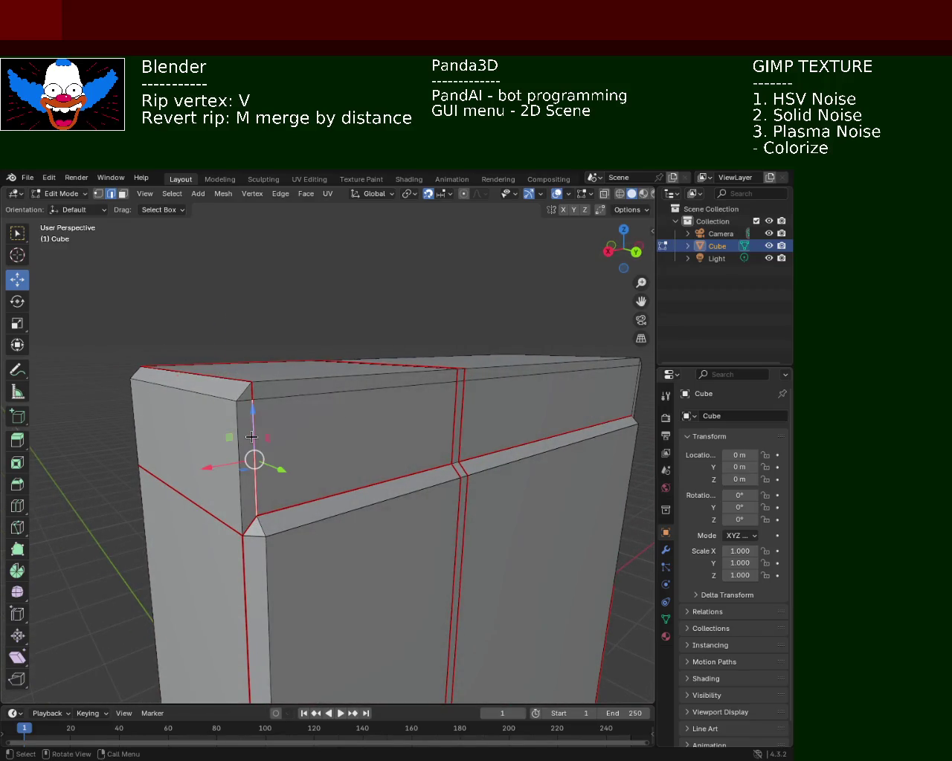
- Seam the top trim's front edge, then check the bevelled top corner
left_click(281, 196)
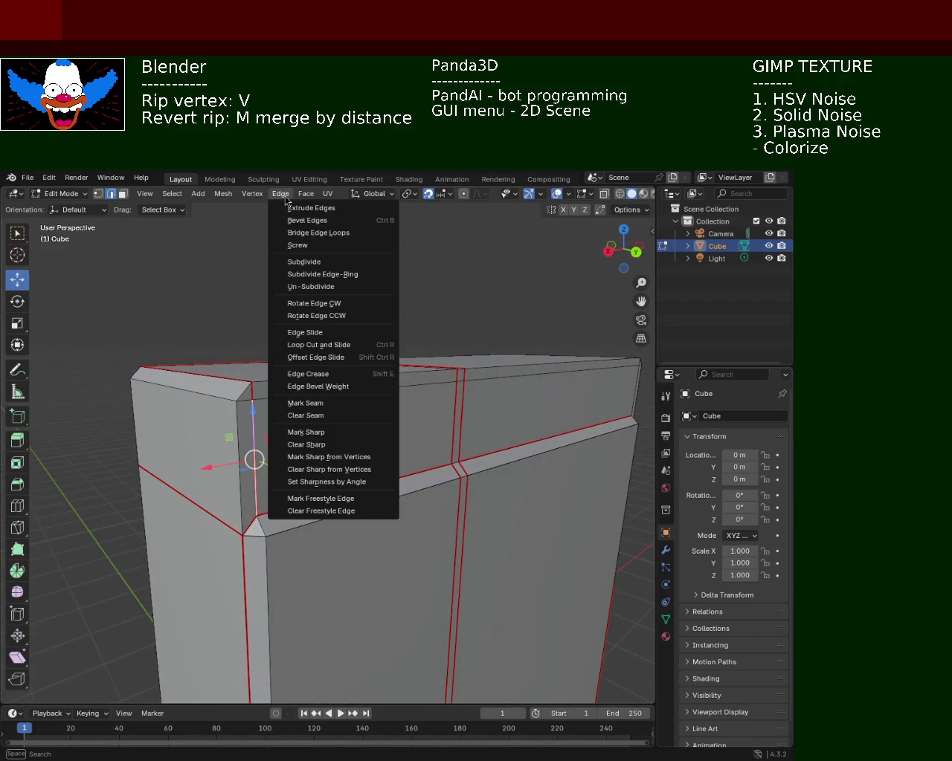
left_click(316, 419)
left_click(300, 436)
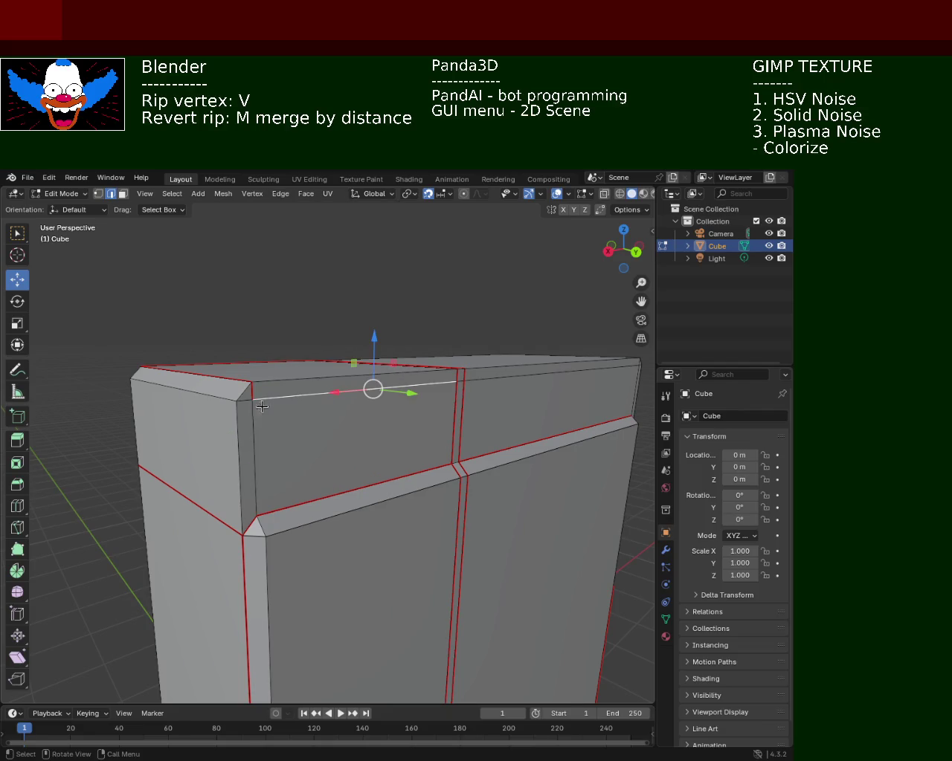
middle_click_drag(311, 396, 348, 416)
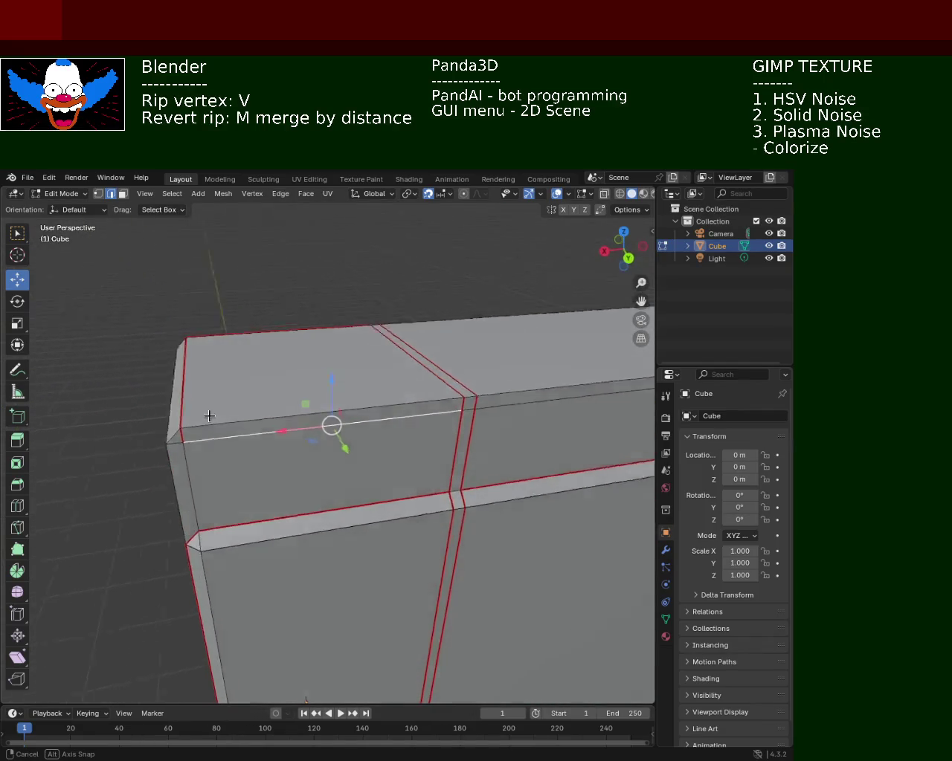
left_click(306, 194)
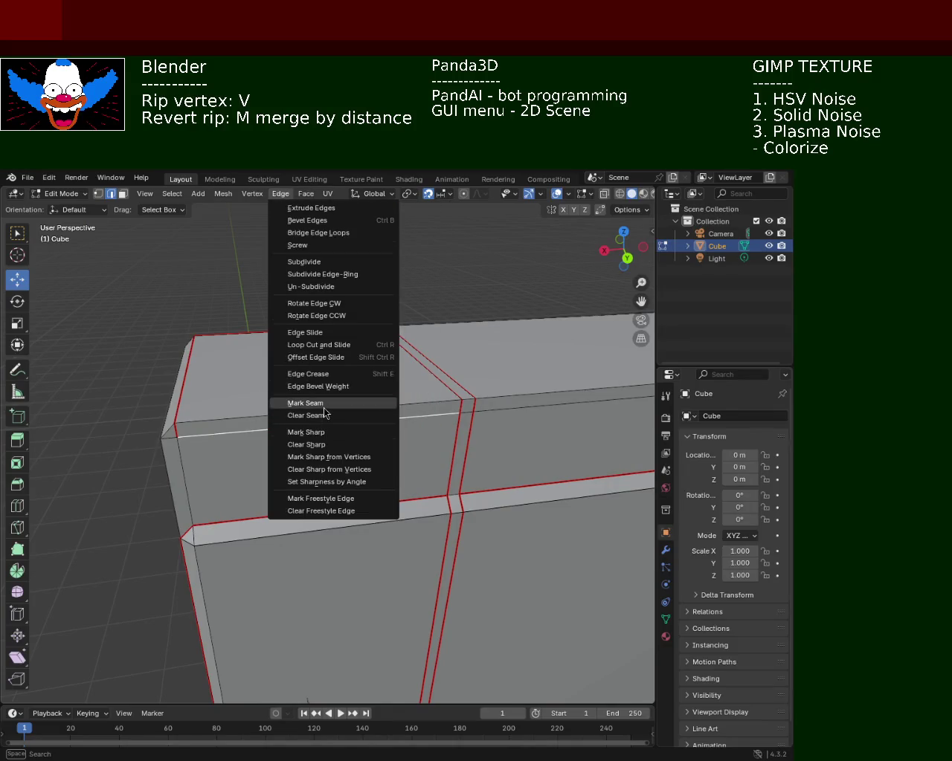
left_click(320, 403)
middle_click_drag(207, 365, 430, 363)
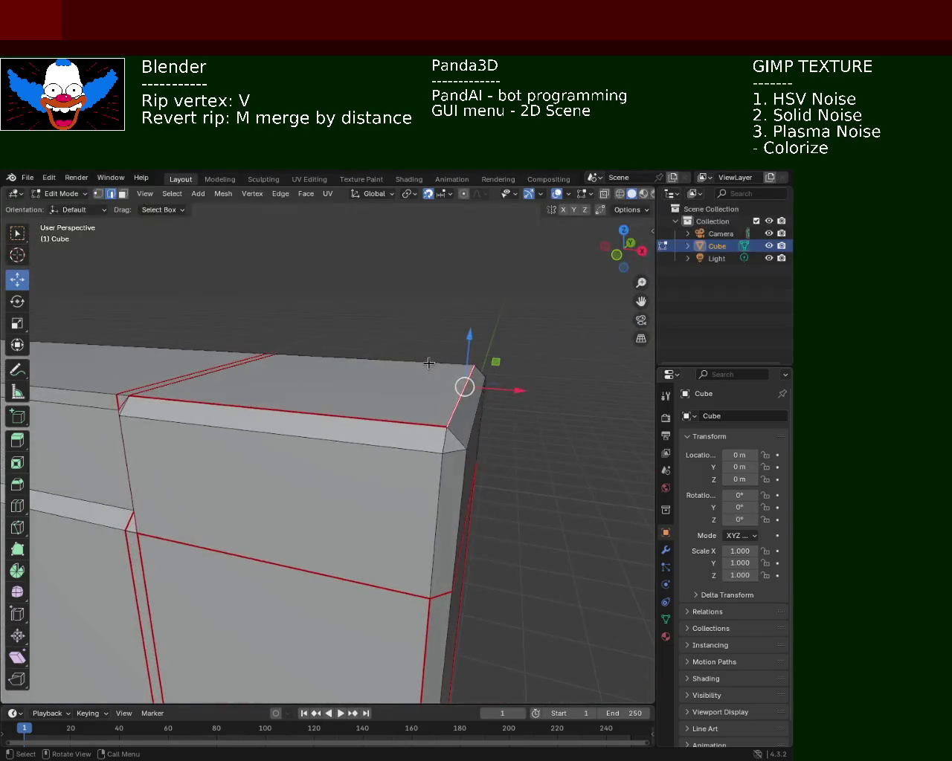
middle_click_drag(241, 450, 355, 374)
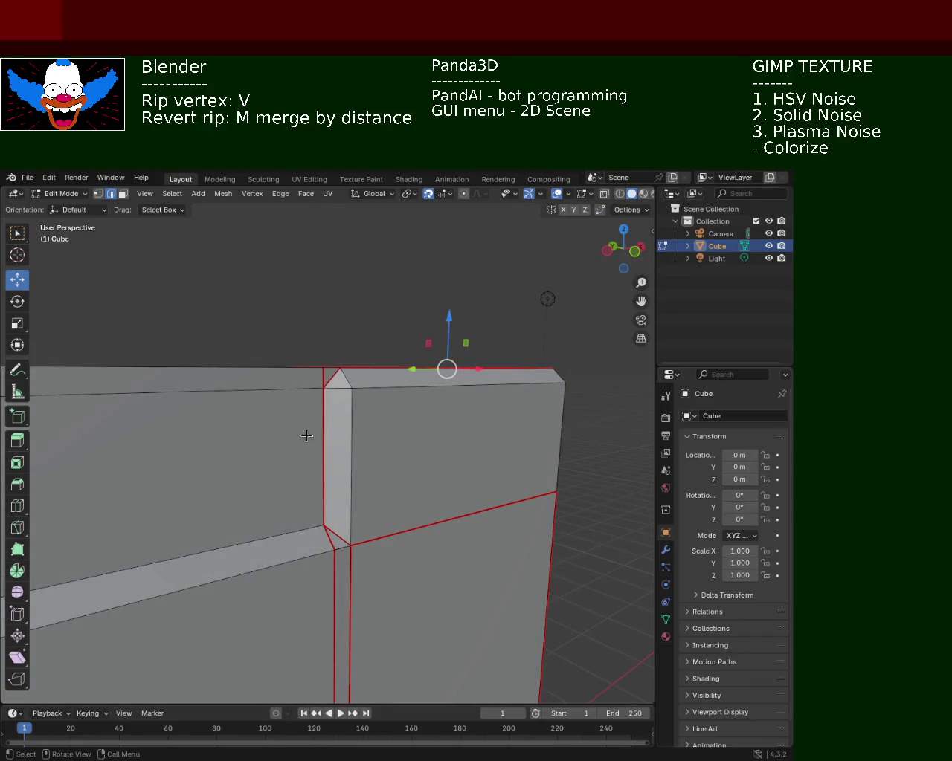
mouse_move(498, 440)
middle_mouse_down()
mouse_move(219, 435)
mouse_move(314, 438)
mouse_move(270, 444)
mouse_move(268, 416)
mouse_move(315, 374)
mouse_move(289, 432)
mouse_move(201, 459)
mouse_move(149, 458)
mouse_move(281, 417)
mouse_move(309, 425)
middle_mouse_up()
left_click(313, 444)
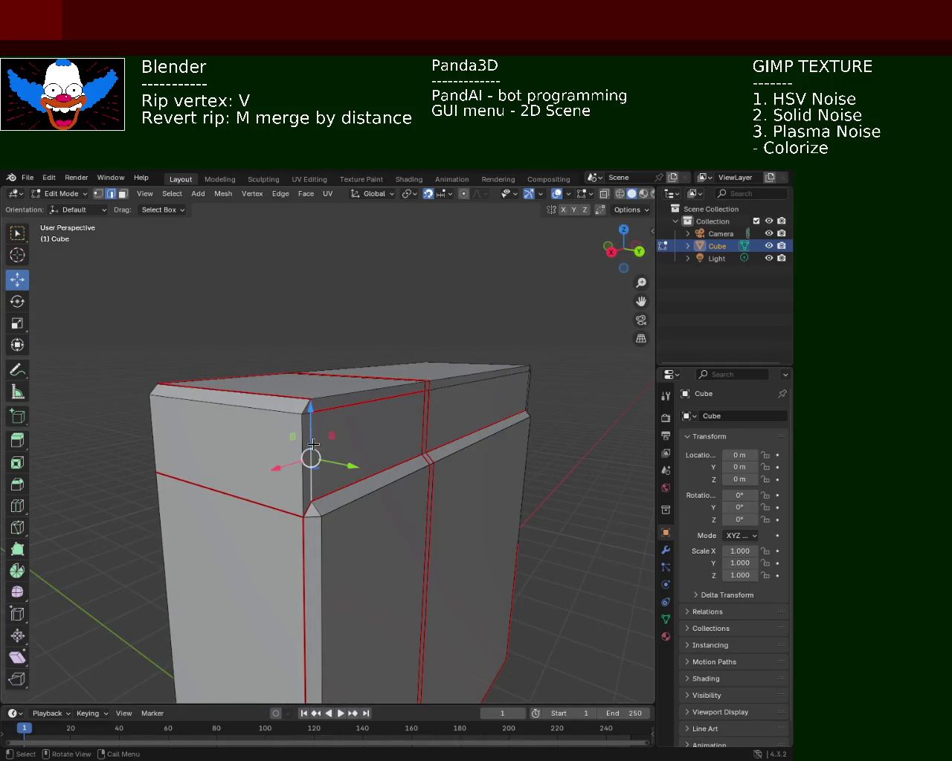
- Mark the trim's vertical corner edge as a UV seam
left_click(325, 199)
left_click(280, 193)
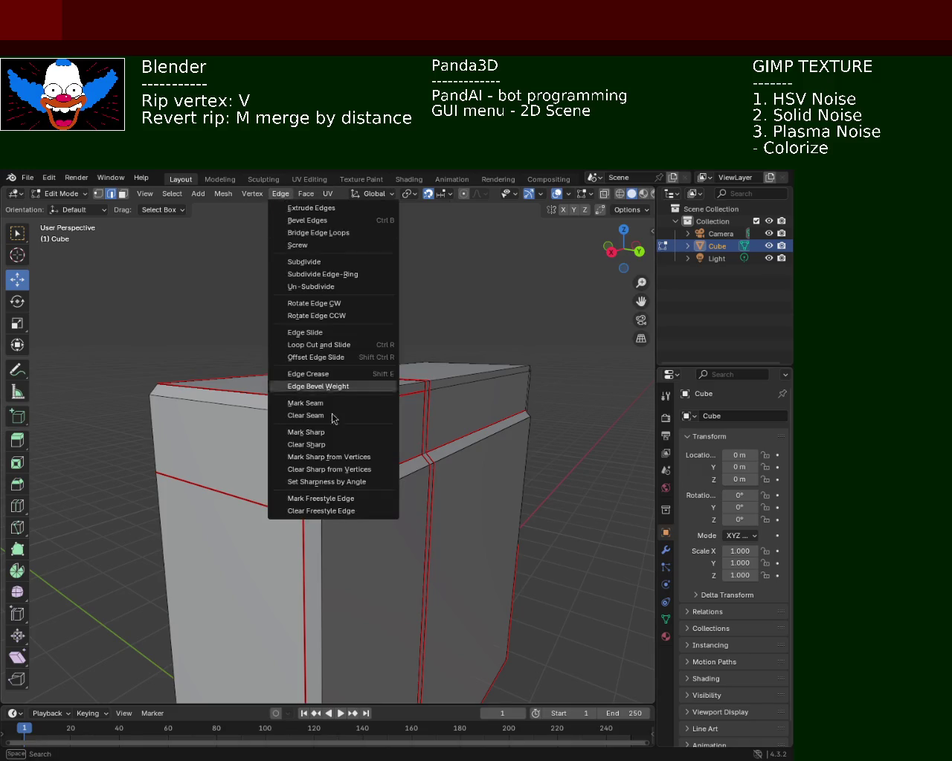
left_click(306, 403)
mouse_move(276, 344)
middle_mouse_down()
mouse_move(203, 334)
mouse_move(206, 380)
mouse_move(450, 387)
mouse_move(457, 449)
mouse_move(240, 472)
middle_mouse_up()
- Select the cabinet's top edge and mark it as a seam
left_click(327, 335)
mouse_move(292, 359)
middle_mouse_down()
mouse_move(307, 416)
mouse_move(373, 497)
mouse_move(516, 454)
mouse_move(450, 511)
mouse_move(241, 415)
mouse_move(245, 396)
mouse_move(335, 457)
mouse_move(233, 449)
mouse_move(312, 454)
mouse_move(278, 438)
middle_mouse_up()
mouse_move(471, 444)
middle_mouse_down()
mouse_move(309, 450)
mouse_move(330, 459)
mouse_move(359, 446)
mouse_move(419, 455)
mouse_move(409, 434)
middle_mouse_up()
left_click(409, 435, "shift")
middle_click_drag(187, 420, 415, 438, "shift")
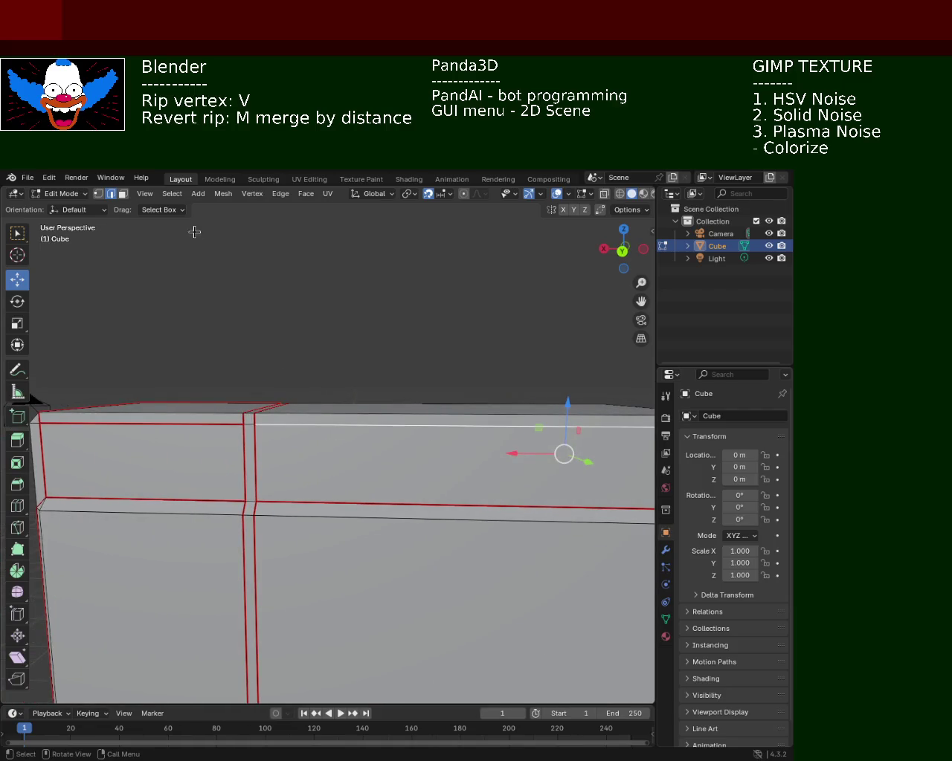
left_click(280, 193)
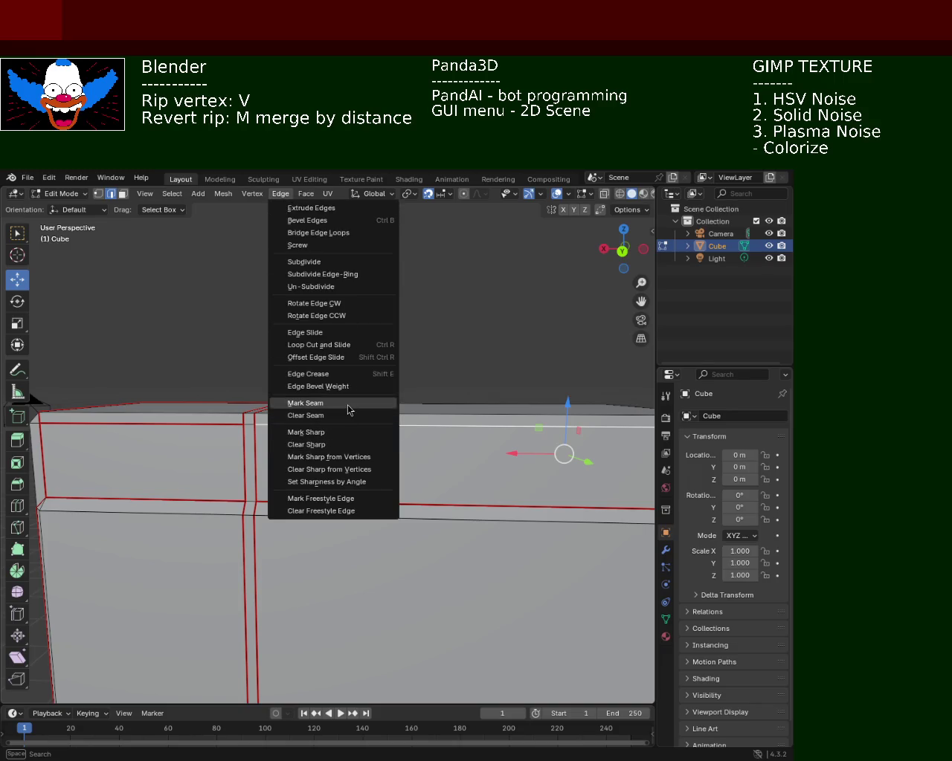
left_click(349, 404)
- From a higher view, mark the lower trim edge as a seam
mouse_move(436, 414)
middle_mouse_down()
mouse_move(409, 490)
mouse_move(378, 379)
mouse_move(389, 512)
mouse_move(445, 455)
mouse_move(411, 465)
mouse_move(346, 461)
mouse_move(275, 483)
mouse_move(220, 523)
mouse_move(238, 489)
middle_mouse_up()
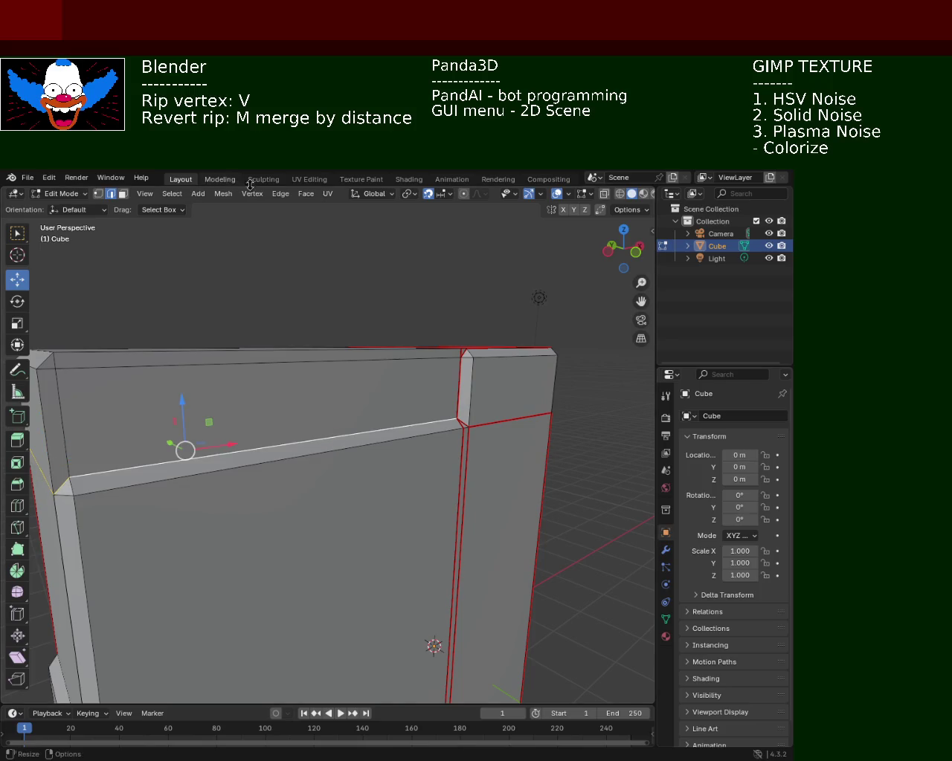
left_click(280, 194)
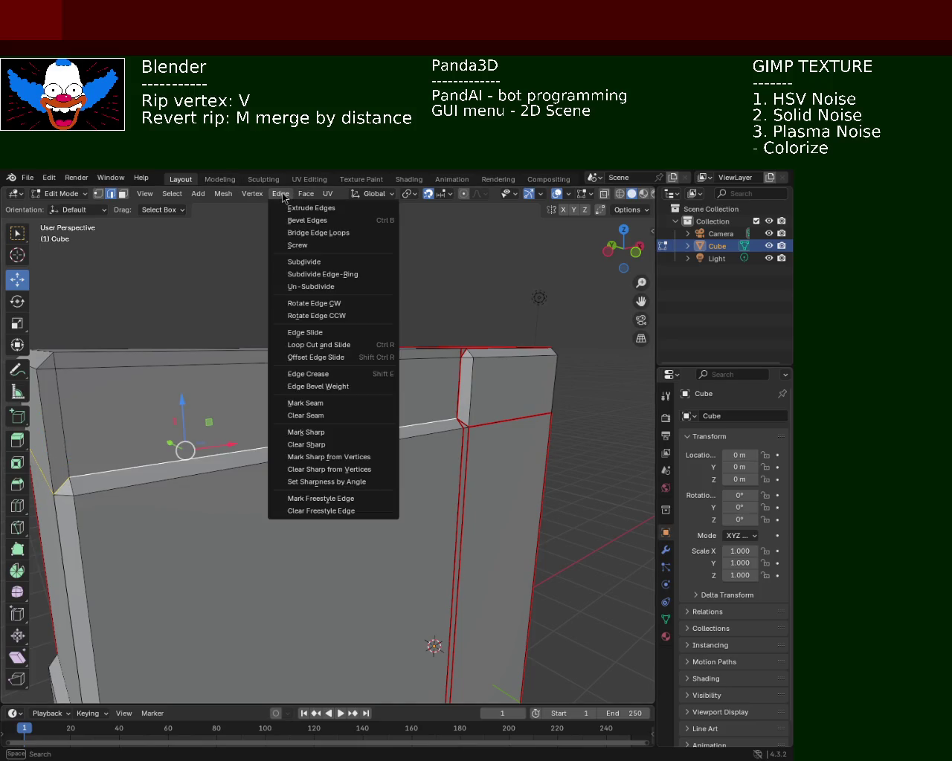
left_click(362, 403)
left_click(296, 394)
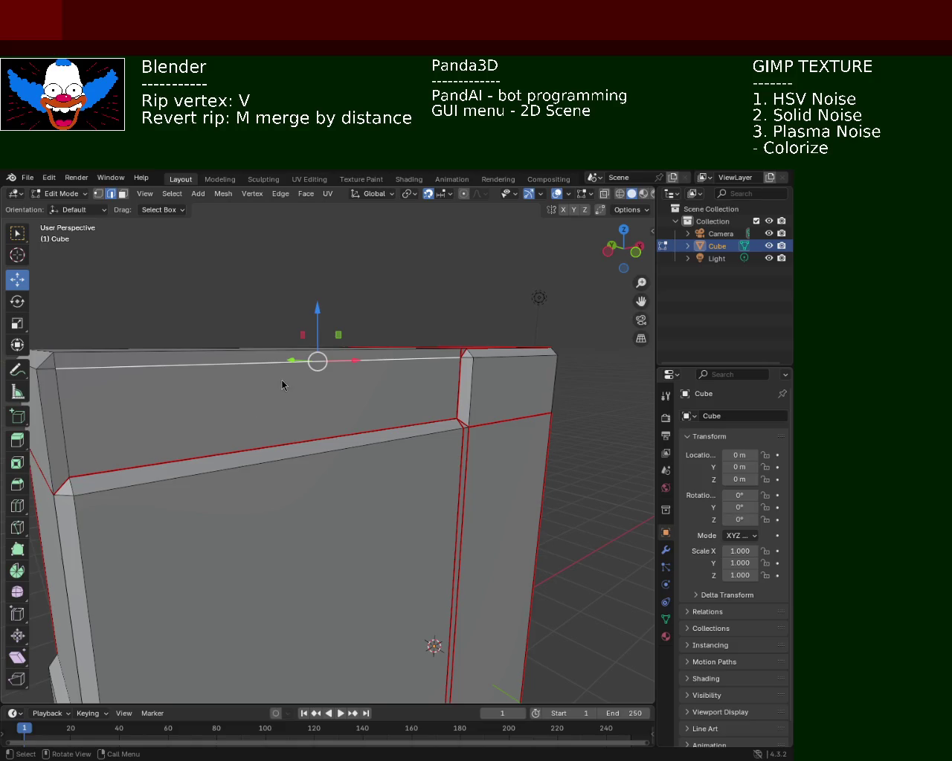
mouse_move(285, 384)
middle_mouse_down()
mouse_move(276, 449)
mouse_move(263, 414)
mouse_move(442, 366)
mouse_move(253, 378)
mouse_move(449, 340)
mouse_move(463, 370)
mouse_move(451, 431)
mouse_move(436, 408)
mouse_move(474, 441)
mouse_move(438, 436)
mouse_move(374, 449)
mouse_move(357, 464)
mouse_move(380, 430)
mouse_move(433, 409)
mouse_move(450, 449)
mouse_move(384, 440)
mouse_move(353, 410)
mouse_move(365, 397)
mouse_move(257, 415)
mouse_move(268, 440)
mouse_move(322, 414)
mouse_move(398, 547)
middle_mouse_up()
- Select the lower block's horizontal, front vertical and short top corner edges and mark them as seams
left_click(350, 419)
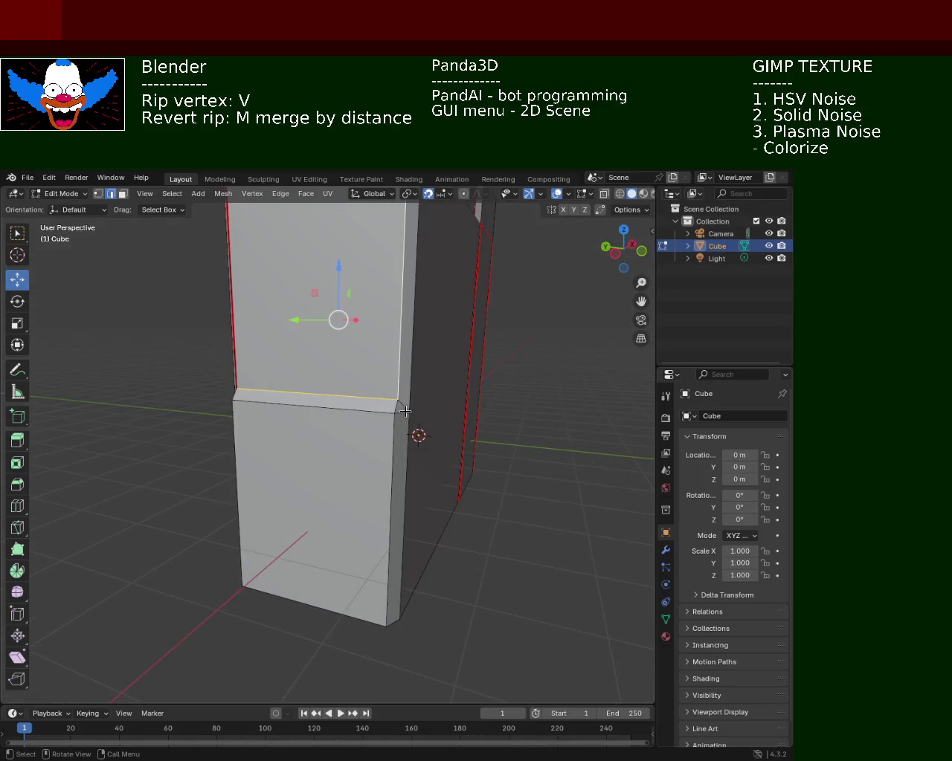
left_click(420, 558)
left_click(400, 554)
left_click(377, 397, "shift")
left_click(290, 397, "shift")
middle_click_drag(290, 397, 404, 304)
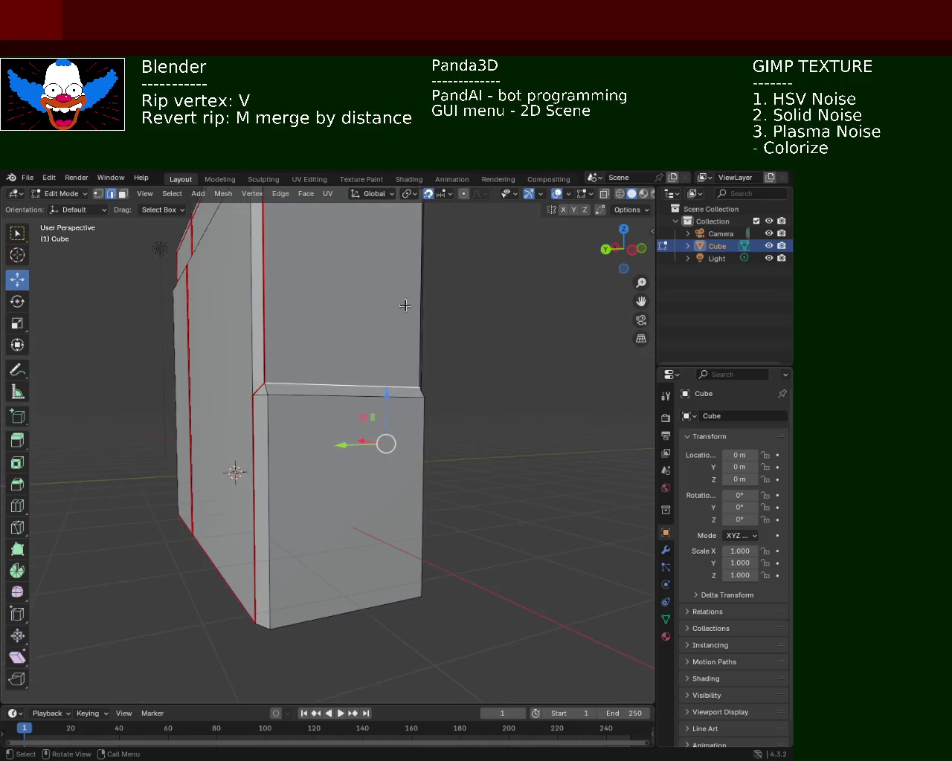
left_click(327, 194)
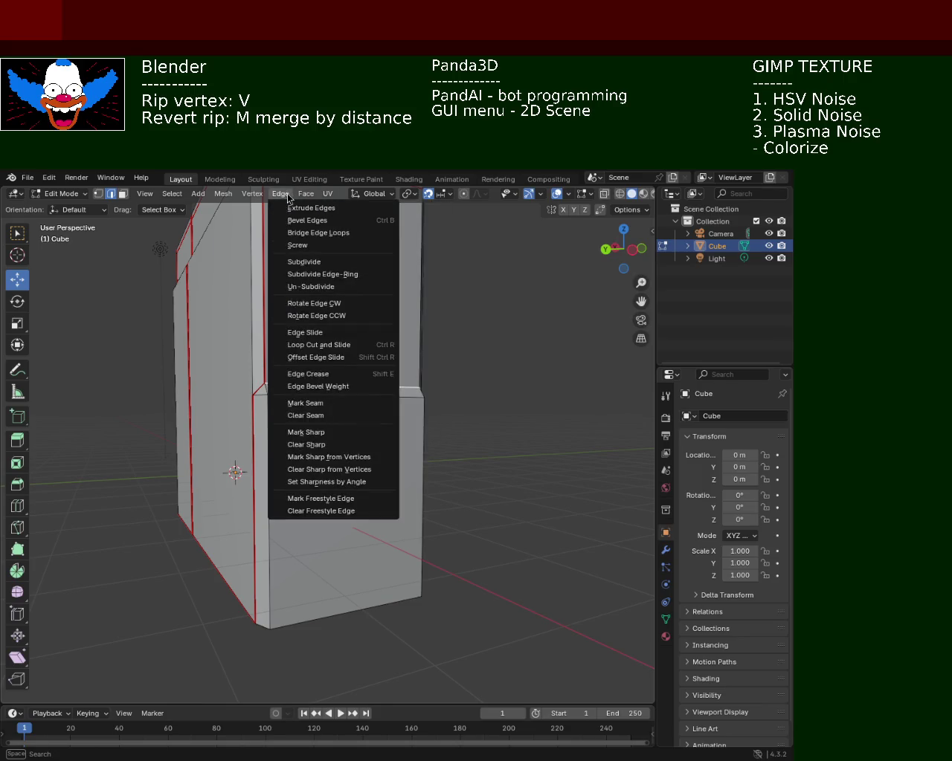
mouse_move(280, 194)
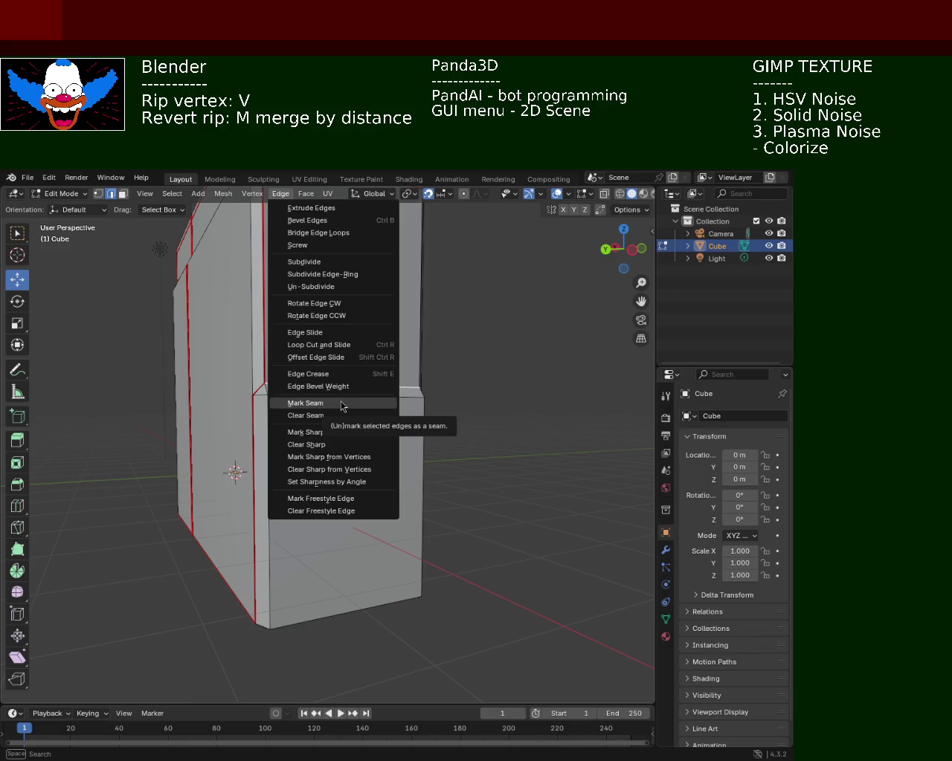
left_click(342, 405)
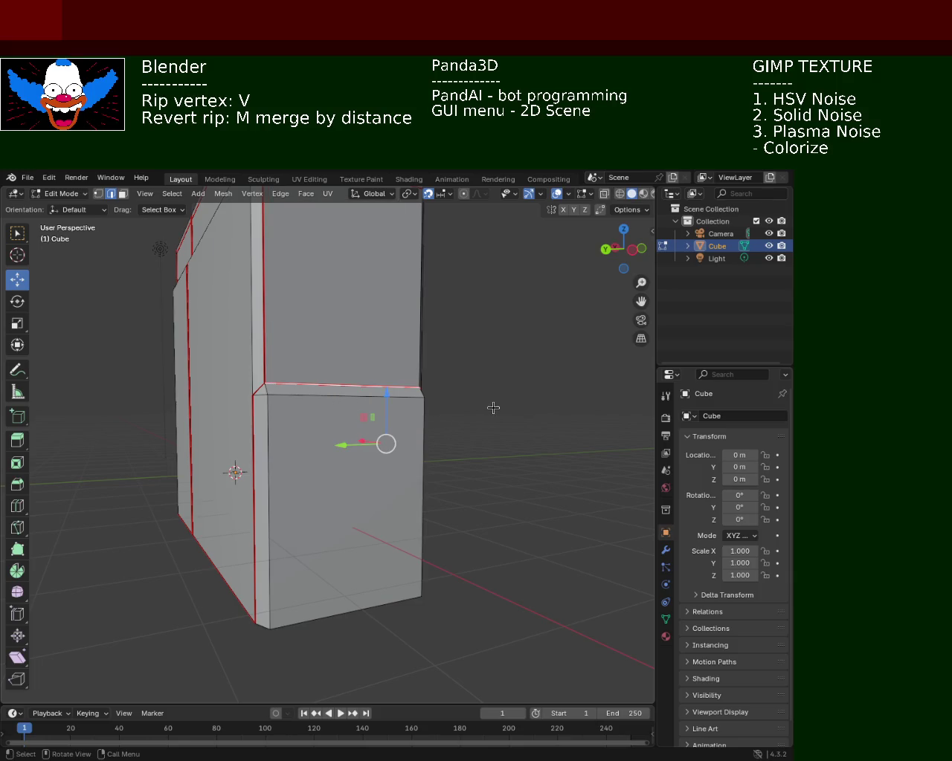
middle_click_drag(304, 385, 311, 461)
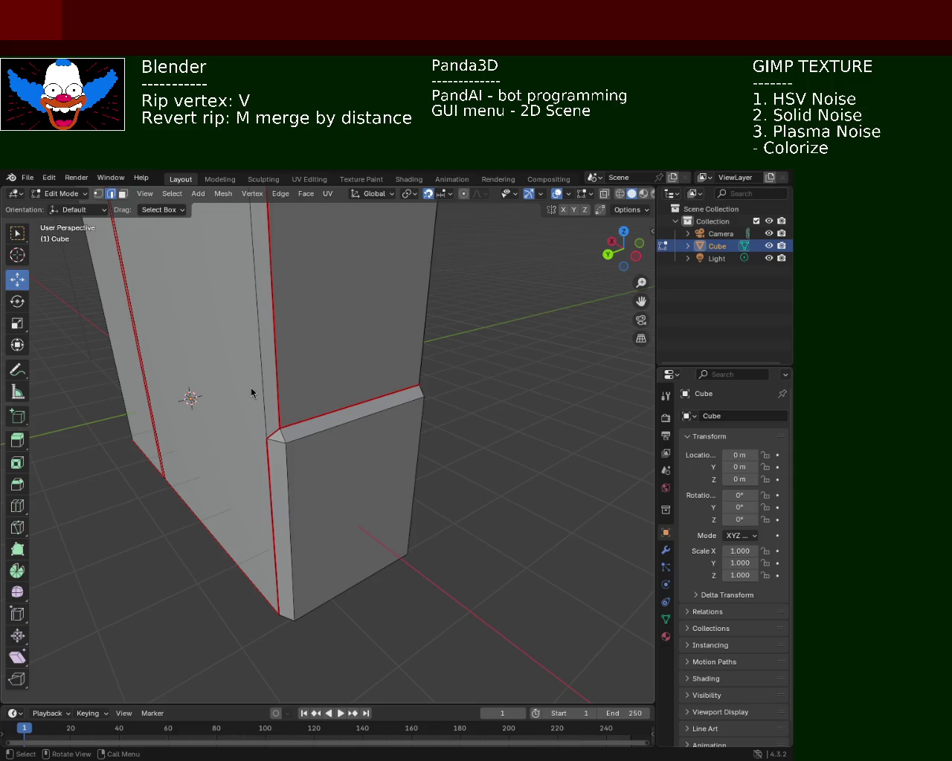
mouse_move(379, 440)
middle_mouse_down()
mouse_move(291, 397)
mouse_move(240, 395)
mouse_move(274, 456)
mouse_move(203, 429)
mouse_move(236, 433)
mouse_move(327, 406)
mouse_move(274, 457)
mouse_move(263, 410)
mouse_move(253, 453)
mouse_move(204, 442)
mouse_move(270, 382)
mouse_move(332, 505)
mouse_move(346, 434)
mouse_move(233, 531)
mouse_move(313, 476)
mouse_move(436, 493)
mouse_move(344, 499)
mouse_move(369, 476)
mouse_move(193, 480)
mouse_move(325, 503)
mouse_move(312, 497)
mouse_move(472, 512)
middle_mouse_up()
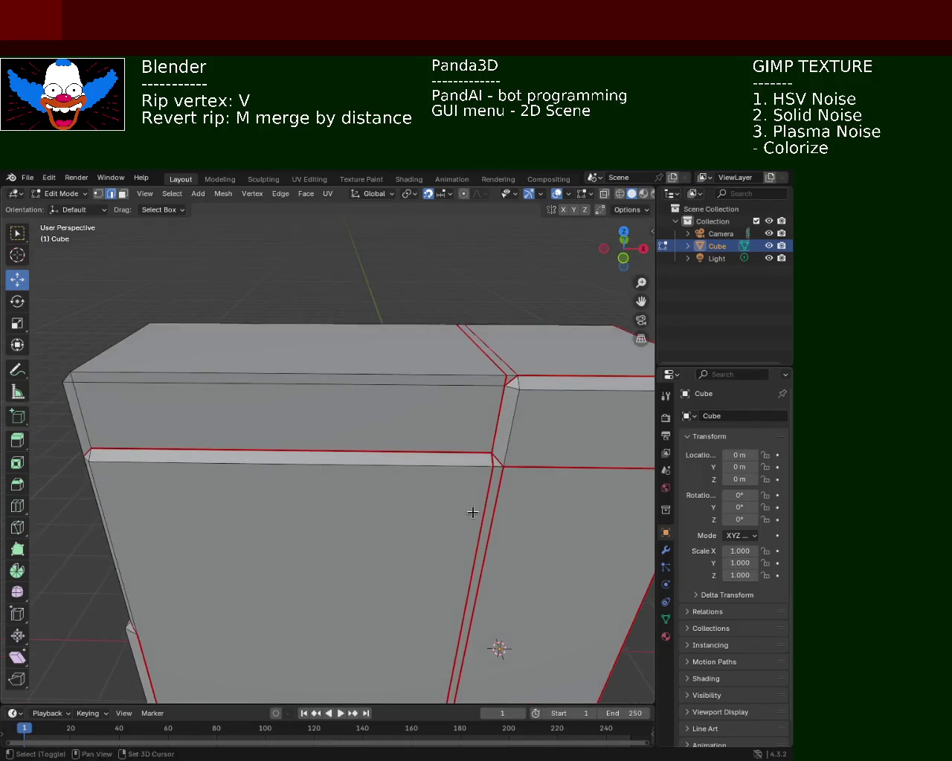
scroll(472, 512, "up", 1)
scroll(433, 484, "up", 2)
scroll(456, 419, "up", 2)
scroll(478, 436, "up", 1)
mouse_move(475, 436)
middle_mouse_down()
mouse_move(482, 429)
mouse_move(484, 450)
mouse_move(391, 424)
mouse_move(211, 421)
mouse_move(325, 438)
mouse_move(257, 435)
mouse_move(287, 436)
middle_mouse_up()
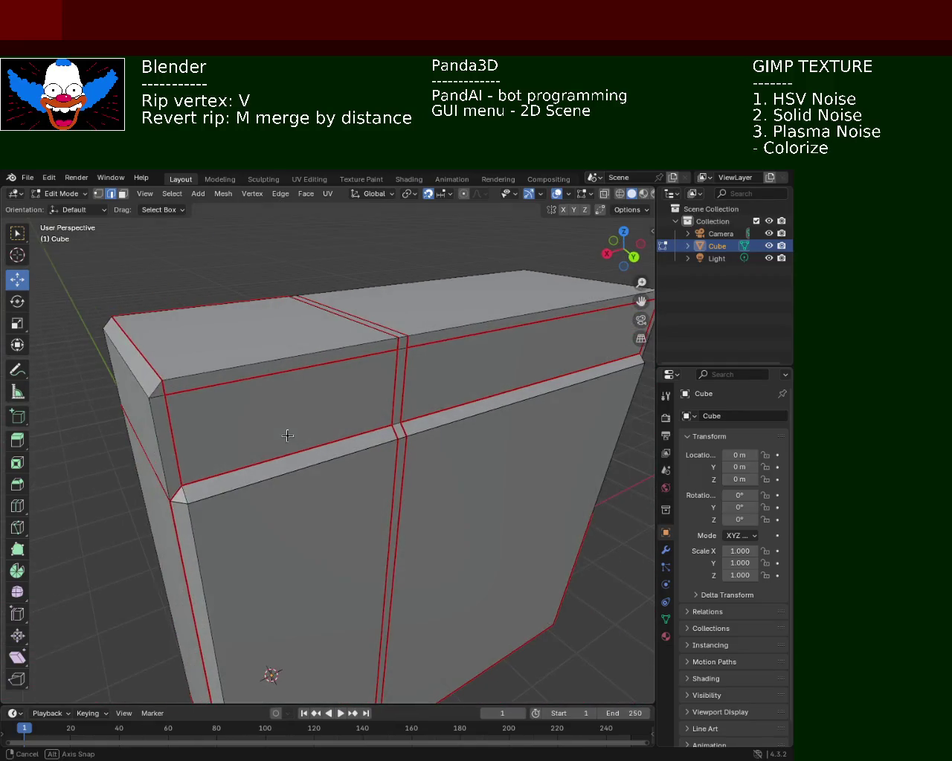
mouse_move(384, 366)
middle_mouse_down()
mouse_move(372, 409)
mouse_move(394, 382)
mouse_move(391, 375)
mouse_move(374, 410)
mouse_move(330, 439)
mouse_move(345, 401)
mouse_move(436, 386)
mouse_move(449, 395)
mouse_move(260, 436)
mouse_move(207, 402)
mouse_move(257, 383)
mouse_move(352, 393)
mouse_move(297, 404)
mouse_move(349, 416)
mouse_move(355, 438)
mouse_move(398, 389)
mouse_move(423, 438)
mouse_move(408, 402)
mouse_move(363, 411)
mouse_move(444, 440)
mouse_move(483, 438)
mouse_move(383, 436)
mouse_move(394, 470)
mouse_move(368, 431)
mouse_move(392, 545)
mouse_move(425, 386)
mouse_move(357, 491)
mouse_move(454, 449)
mouse_move(315, 379)
mouse_move(315, 404)
mouse_move(384, 446)
mouse_move(459, 355)
mouse_move(550, 466)
middle_mouse_up()
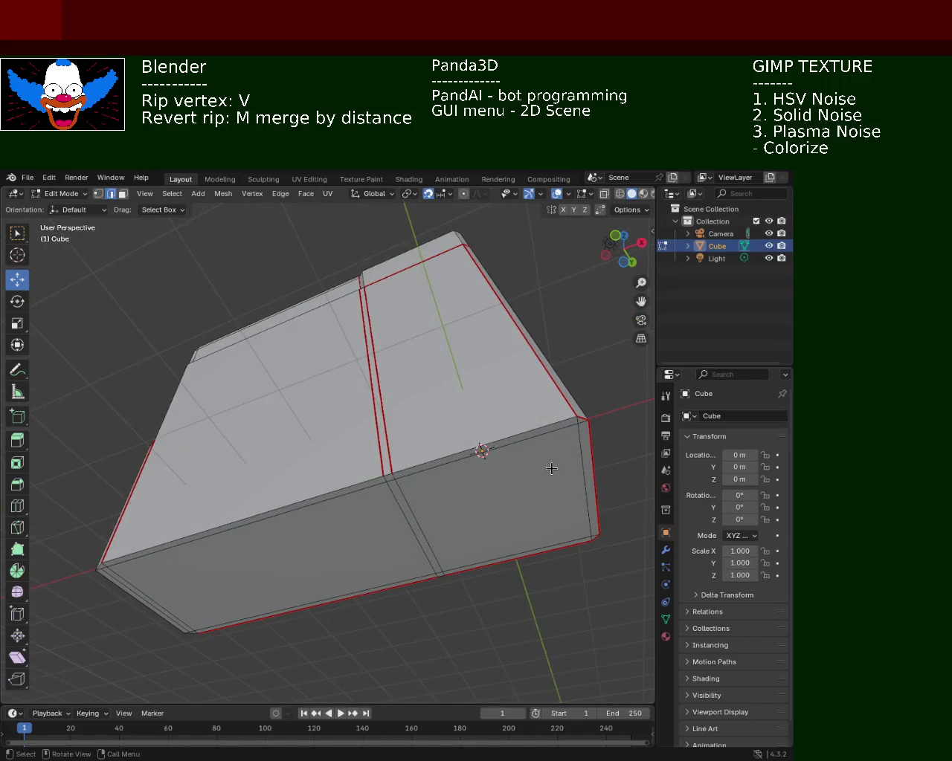
- From underneath, mark the cabinet's bottom edges as UV seams
mouse_move(336, 472)
middle_mouse_down()
mouse_move(453, 457)
mouse_move(424, 471)
mouse_move(394, 465)
mouse_move(296, 429)
mouse_move(284, 409)
middle_mouse_up()
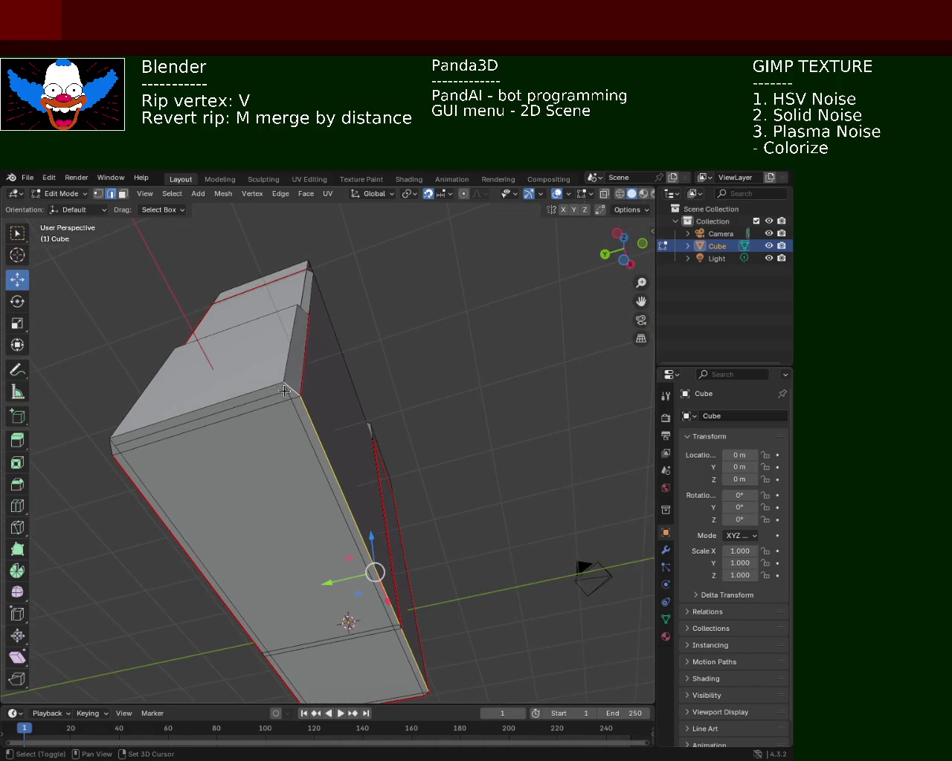
scroll(220, 409, "up", 3)
mouse_move(221, 408)
middle_mouse_down()
mouse_move(285, 421)
mouse_move(284, 400)
middle_mouse_up()
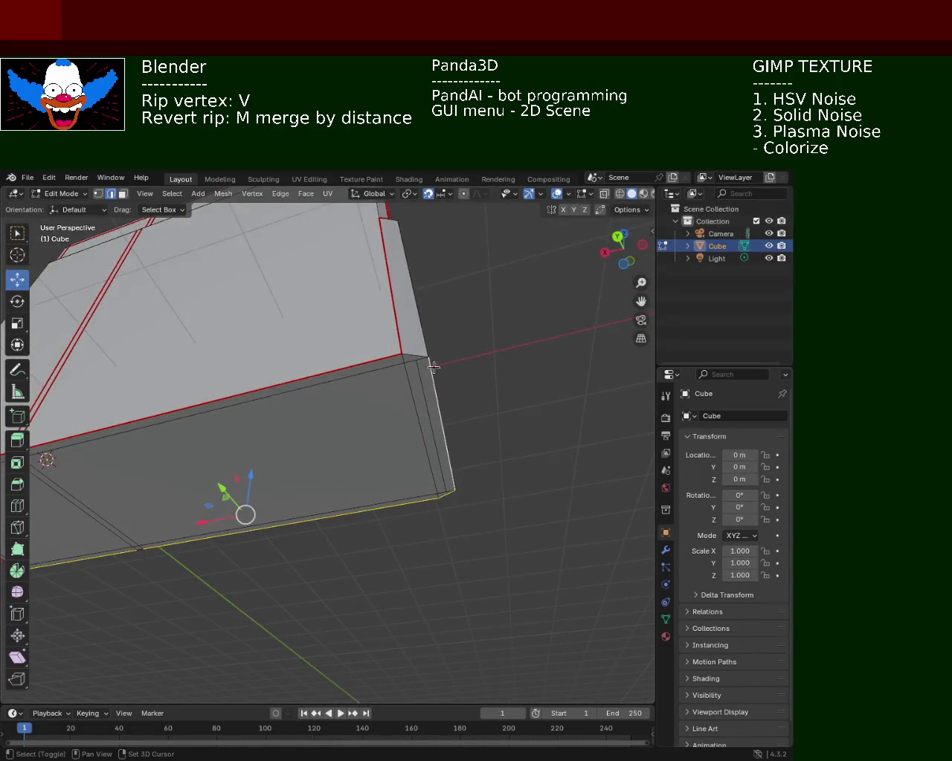
left_click(280, 194)
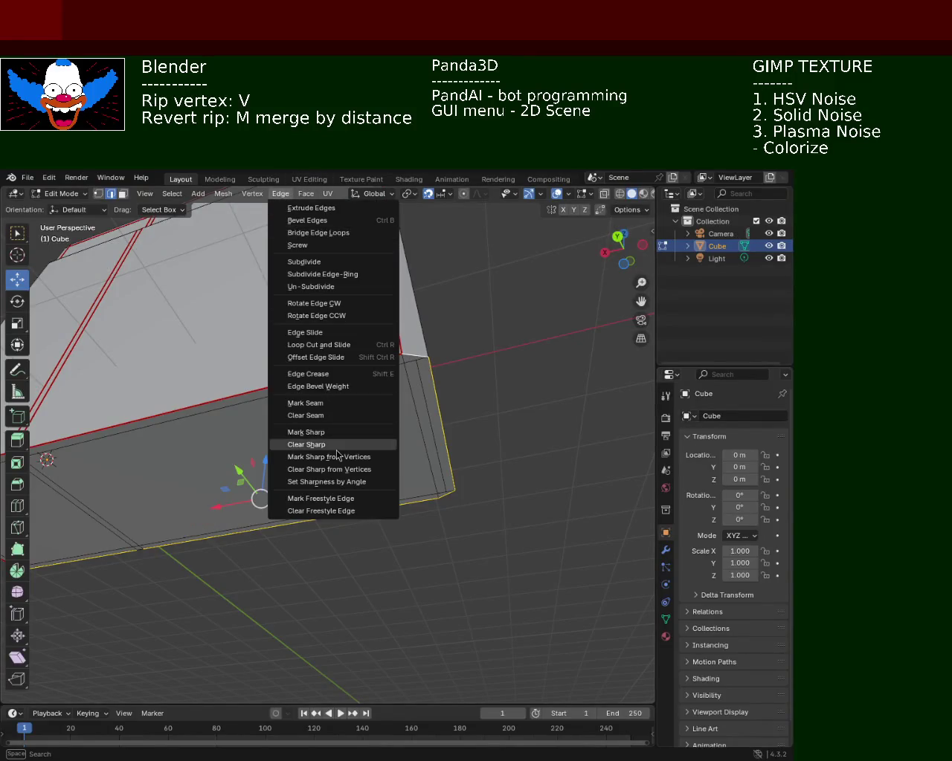
left_click(331, 403)
- Deselect the edges and show the Cube's Principled material settings
left_click(476, 357)
left_click(471, 408)
mouse_move(332, 299)
middle_mouse_down()
mouse_move(340, 346)
mouse_move(296, 376)
mouse_move(262, 344)
mouse_move(301, 447)
mouse_move(323, 386)
middle_mouse_up()
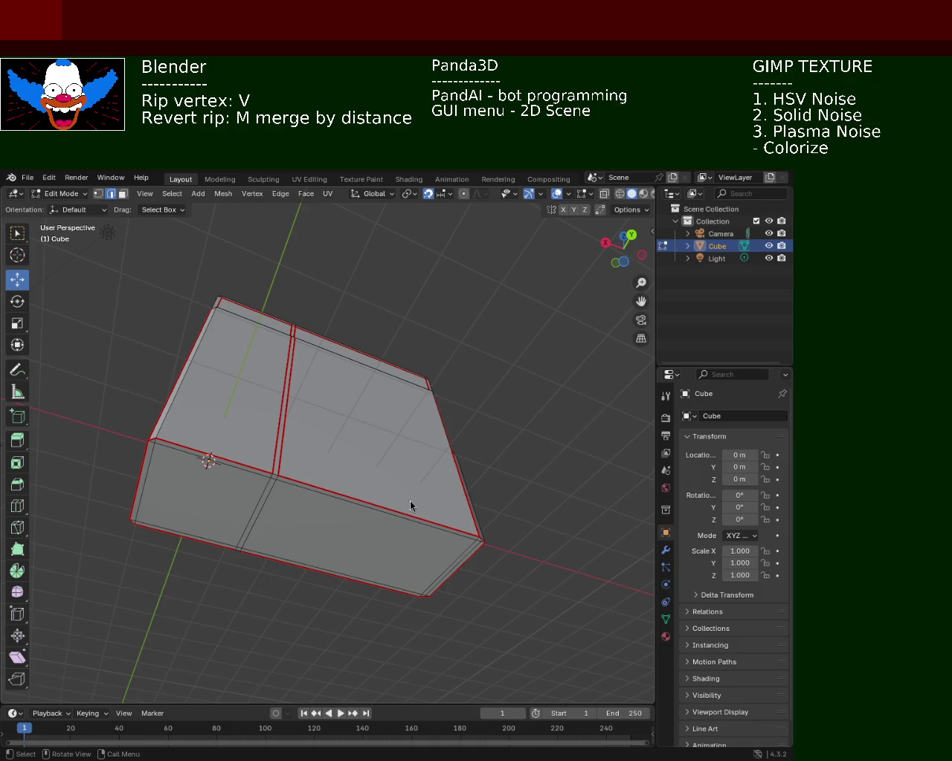
left_click(666, 489)
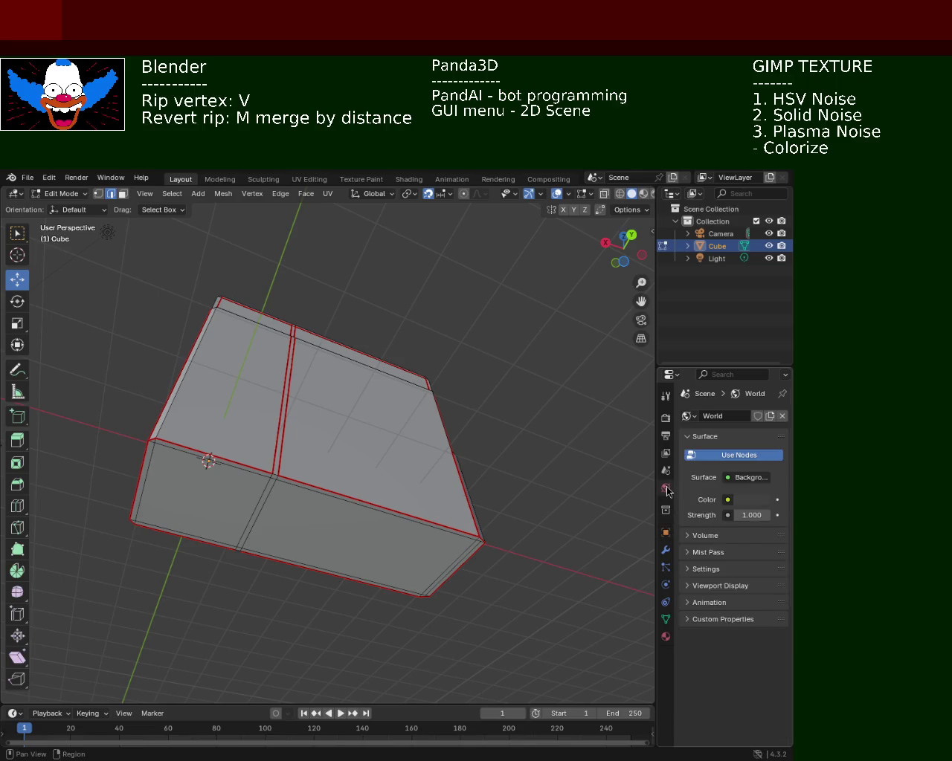
left_click(666, 637)
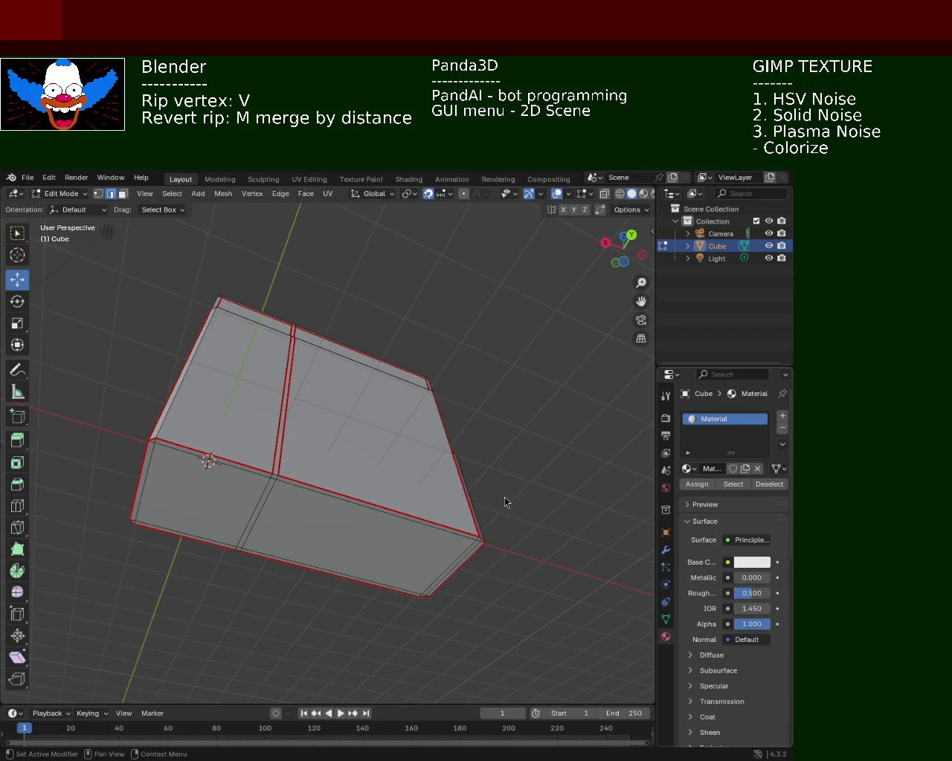
- Select the whole cube mesh and unwrap it with UV > Unwrap
mouse_move(499, 449)
middle_mouse_down()
mouse_move(331, 462)
mouse_move(360, 422)
middle_mouse_up()
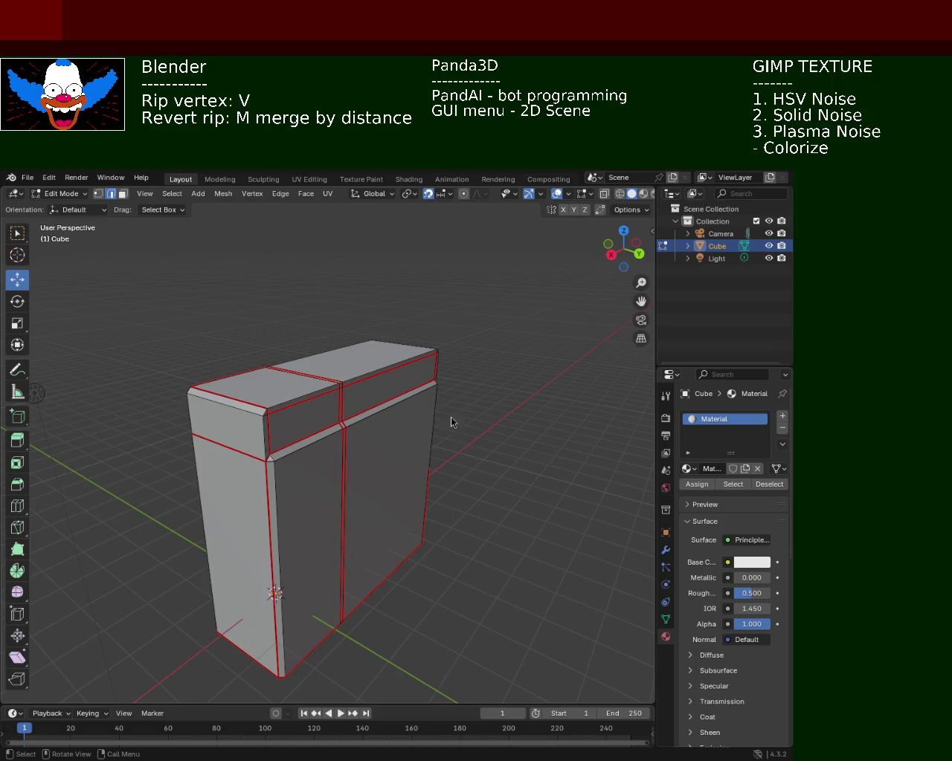
mouse_move(353, 415)
middle_mouse_down()
mouse_move(368, 386)
mouse_move(332, 342)
mouse_move(387, 391)
mouse_move(357, 371)
middle_mouse_up()
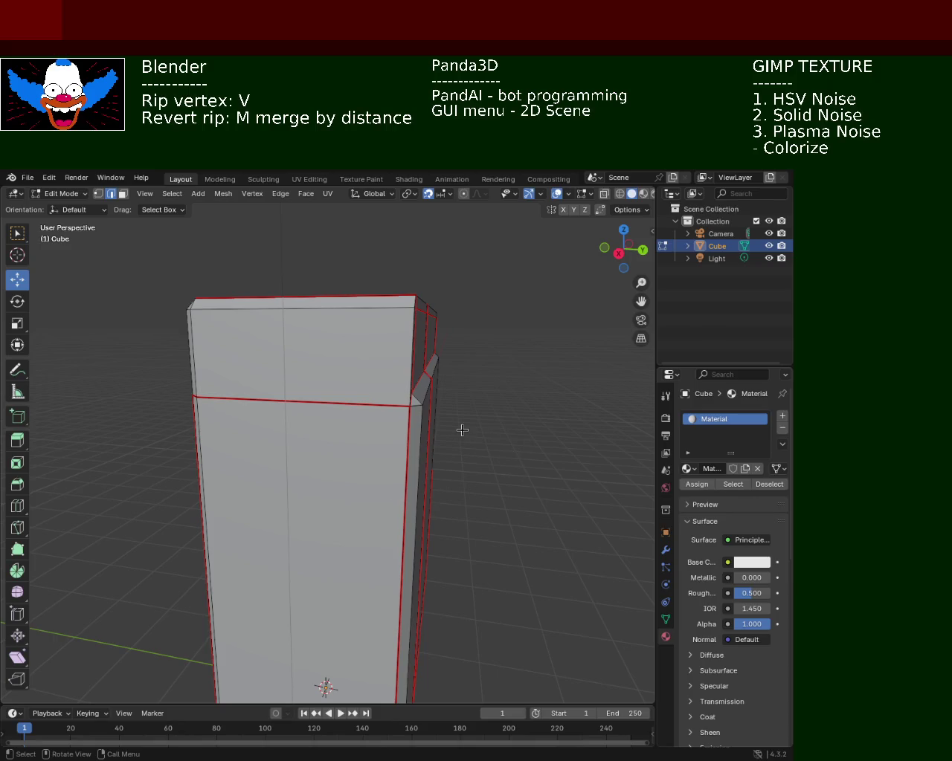
key("a")
left_click(327, 193)
mouse_move(351, 208)
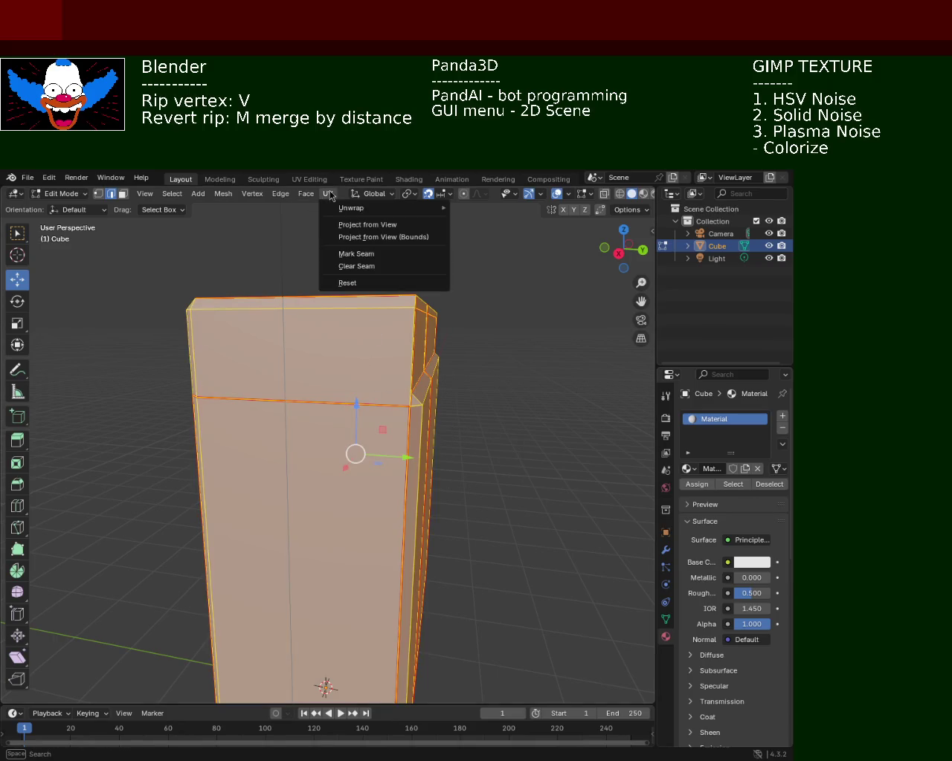
left_click(497, 235)
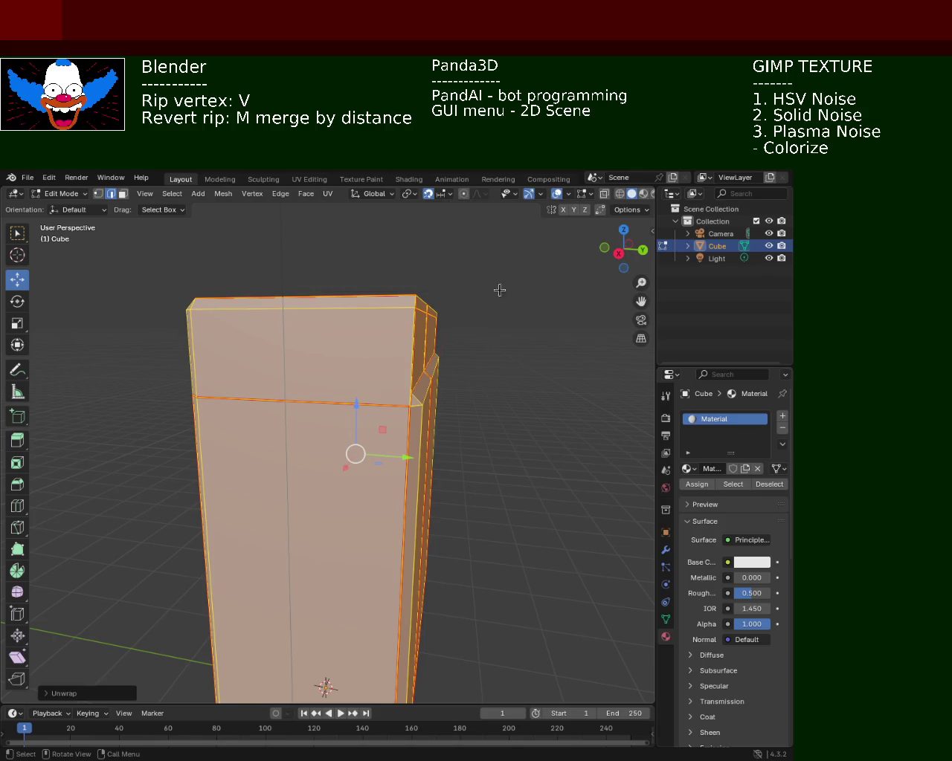
- Enlarge the bottom timeline area and turn it into a UV Editor showing the islands
left_click_drag(83, 704, 102, 390)
left_click(20, 400)
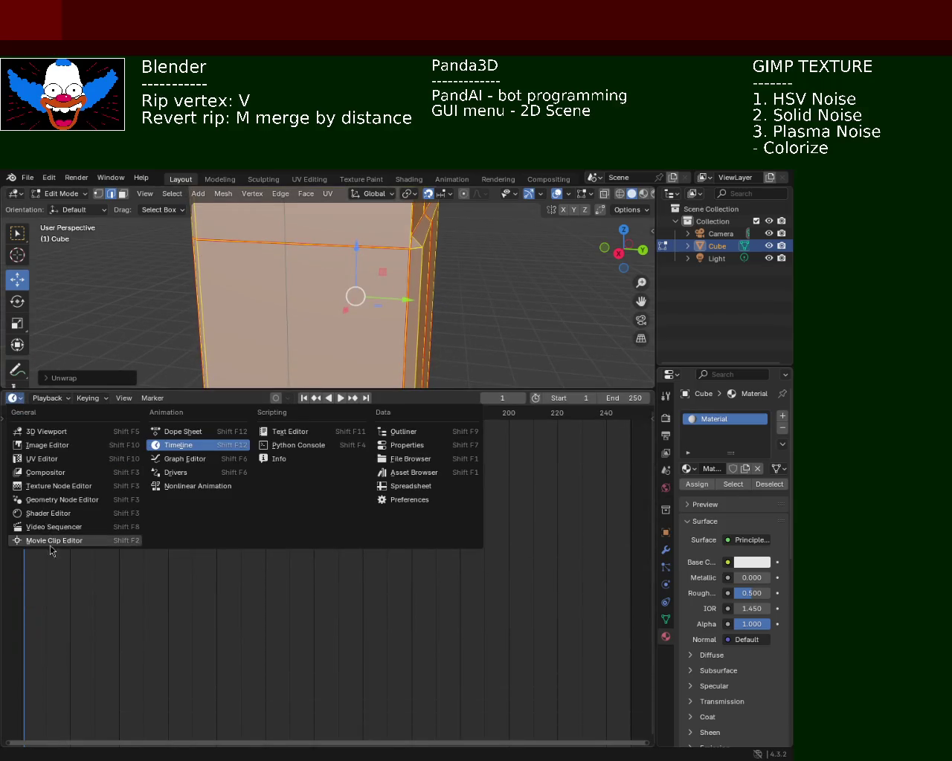
left_click(71, 519)
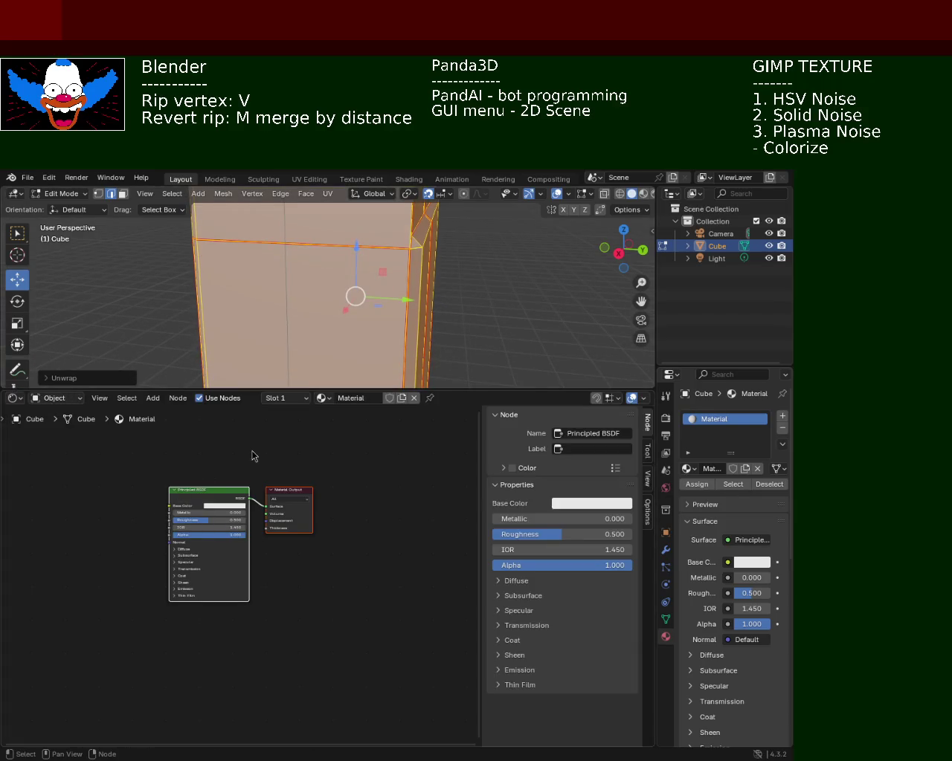
left_click(12, 400)
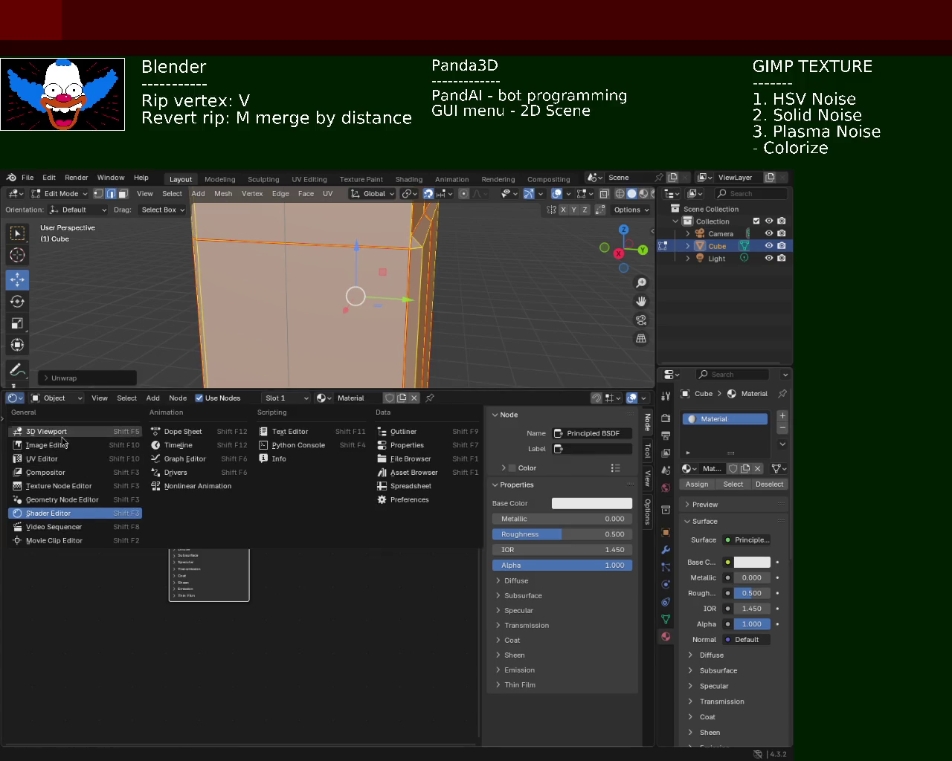
left_click(70, 461)
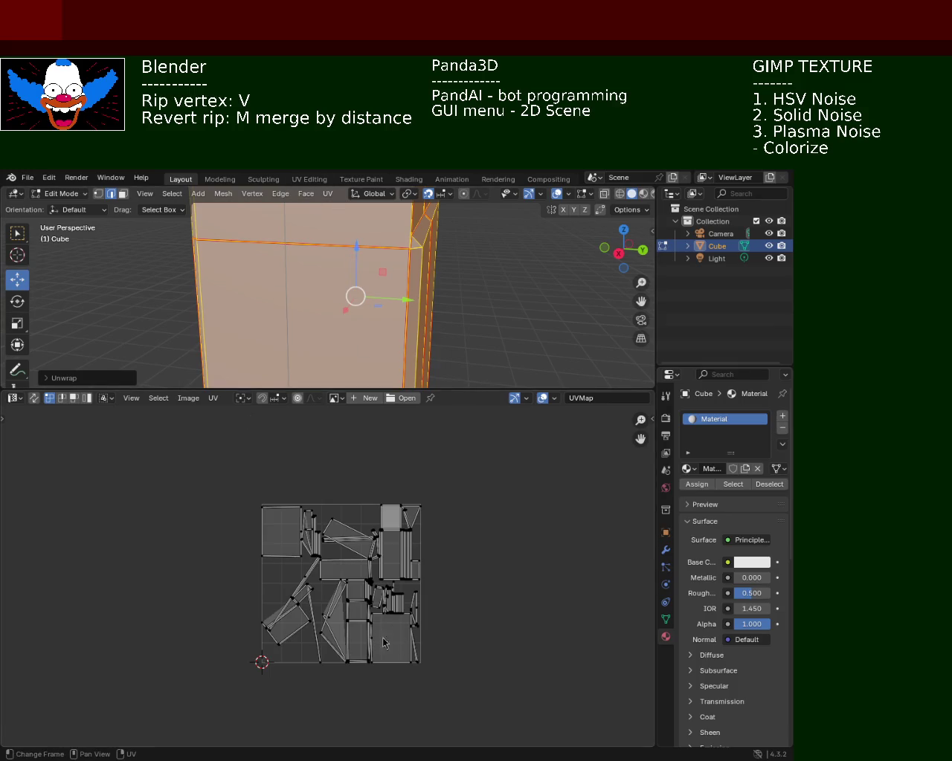
scroll(355, 570, "up", 2)
scroll(355, 571, "up", 1)
scroll(356, 570, "up", 2)
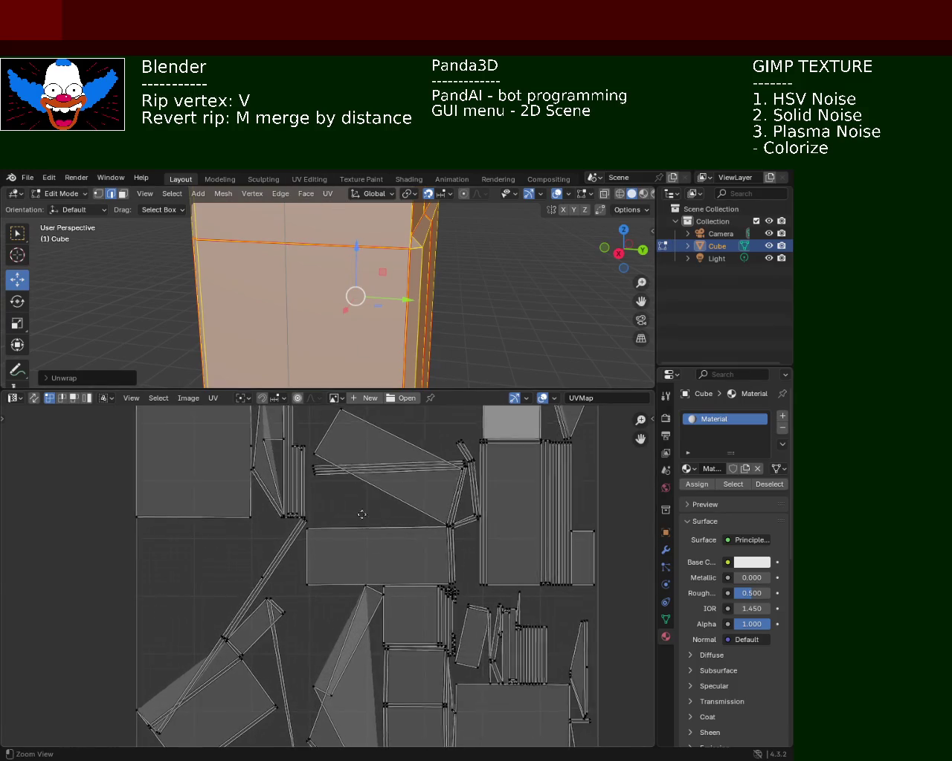
scroll(361, 512, "down", 1)
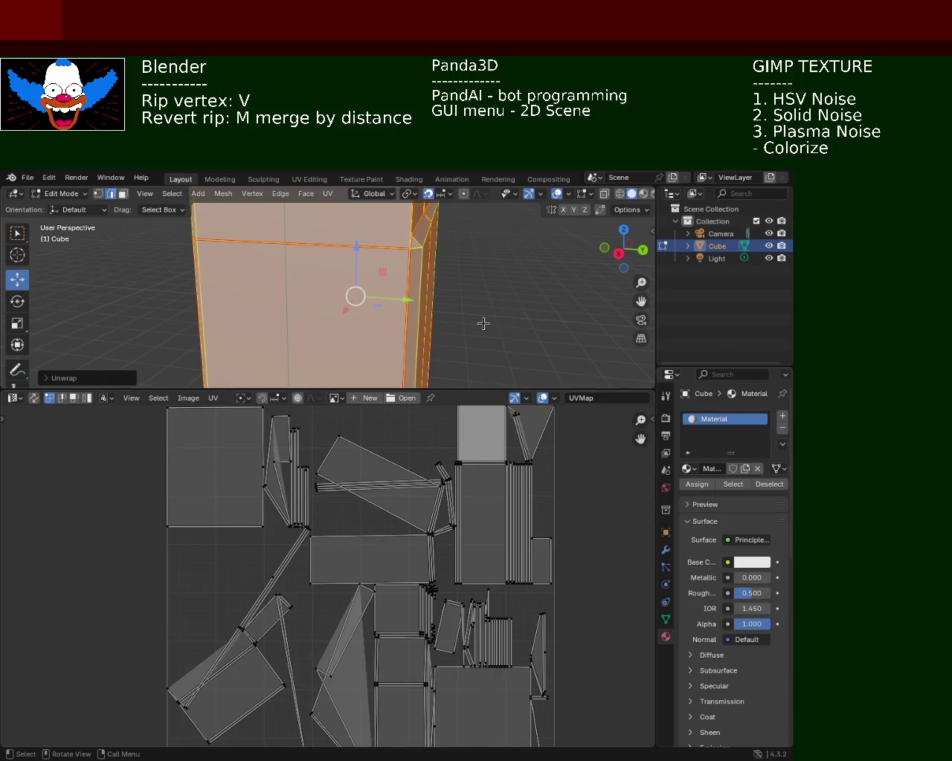
middle_click_drag(429, 325, 427, 306)
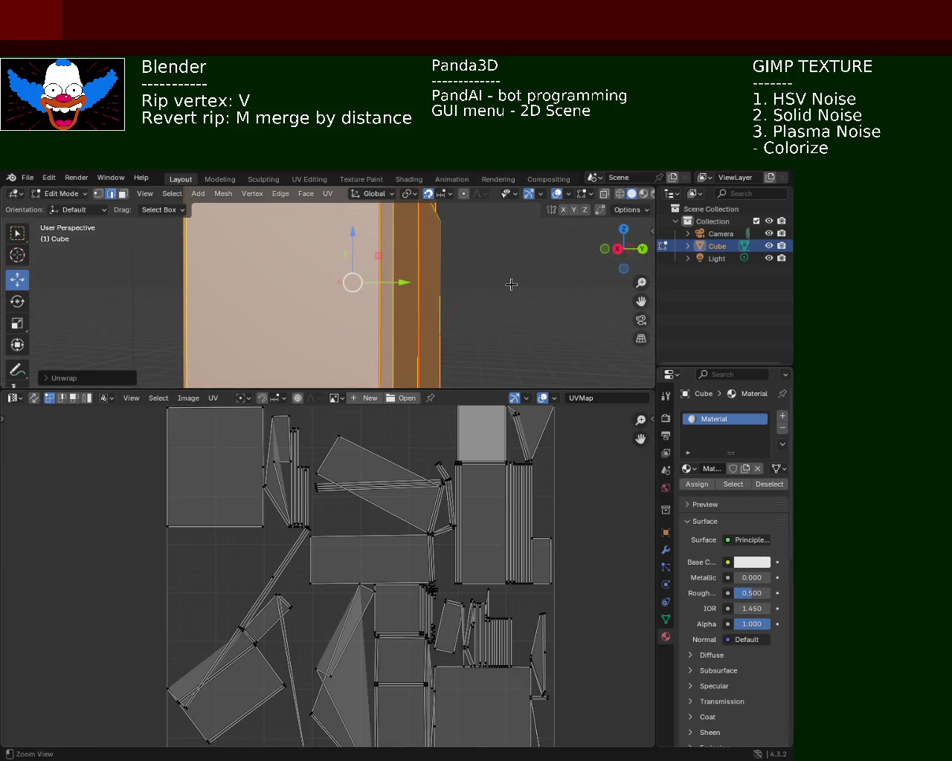
middle_click_drag(510, 283, 639, 426)
- Show the Cube's Modifiers tab and drag the border down to give the 3D view more height
left_click(665, 550)
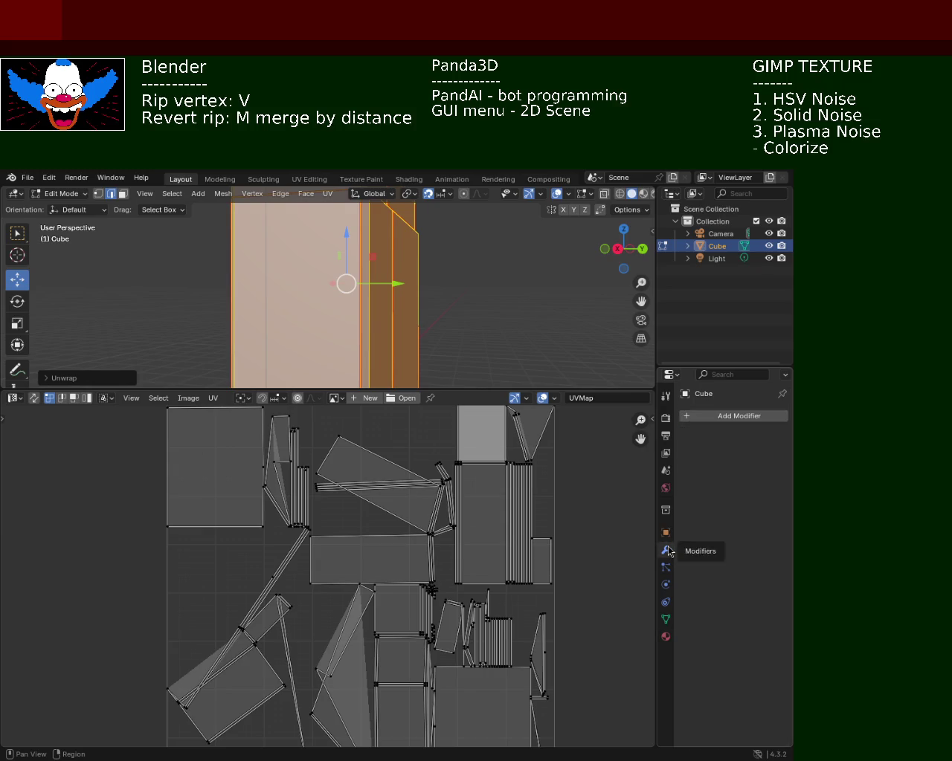
left_click(502, 368)
mouse_move(460, 322)
middle_mouse_down()
mouse_move(419, 234)
mouse_move(427, 207)
middle_mouse_up()
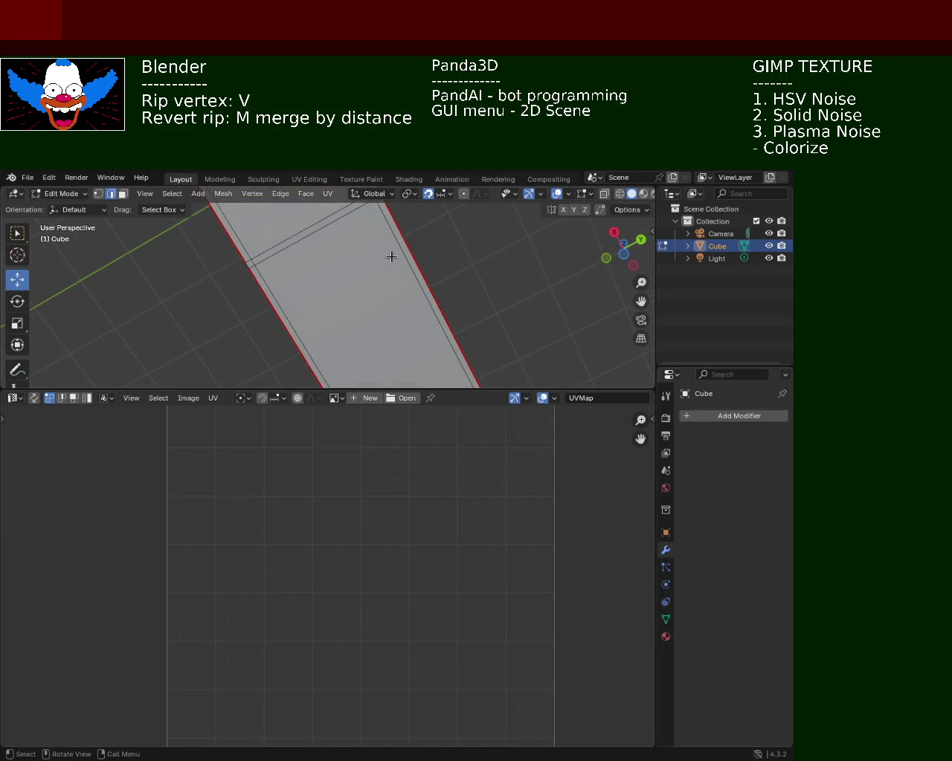
left_click_drag(546, 389, 539, 521)
mouse_move(409, 315)
middle_mouse_down()
mouse_move(360, 396)
mouse_move(302, 444)
mouse_move(270, 386)
mouse_move(304, 293)
mouse_move(374, 354)
mouse_move(371, 343)
middle_mouse_up()
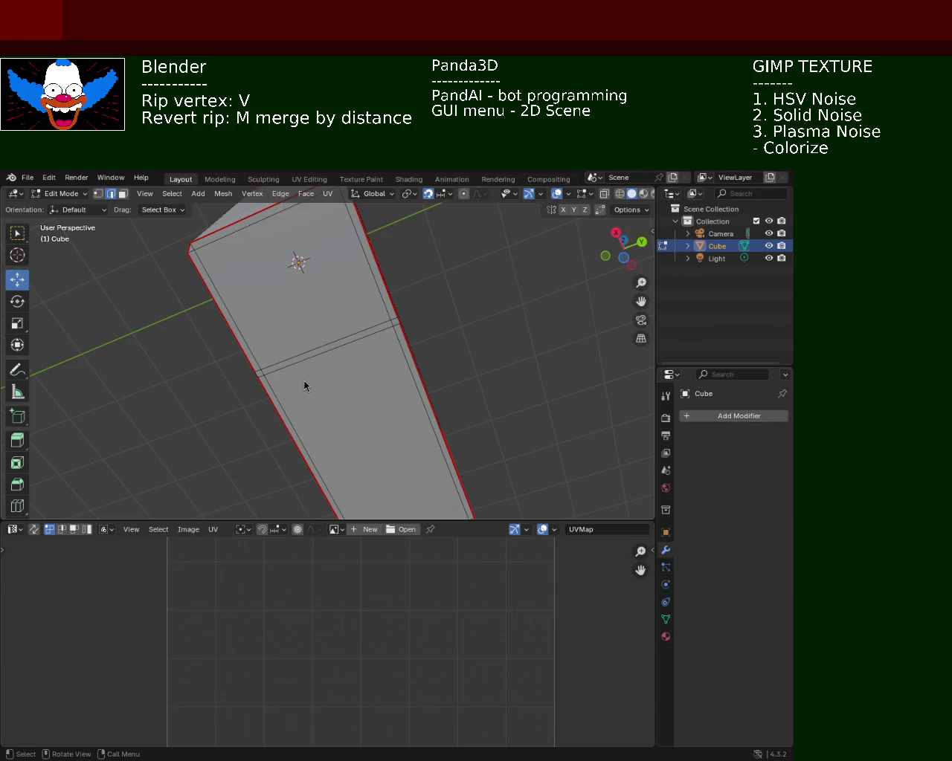
- In Face select mode, delete the upper and lower long faces of the box
left_click(123, 193)
left_click(288, 241)
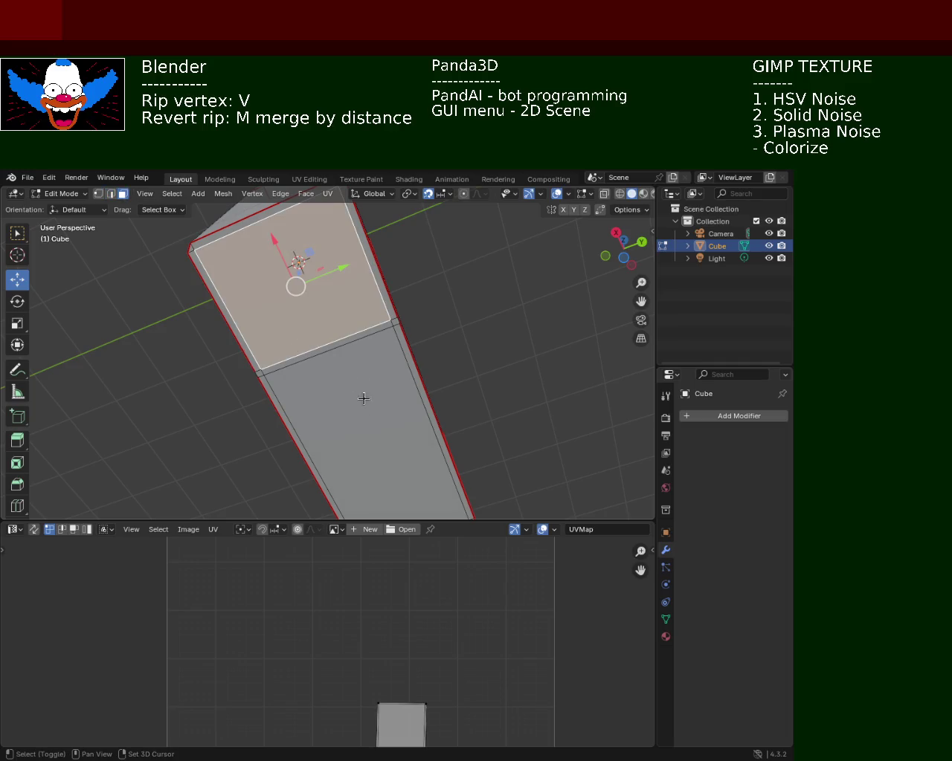
left_click(377, 417, "shift")
key("x")
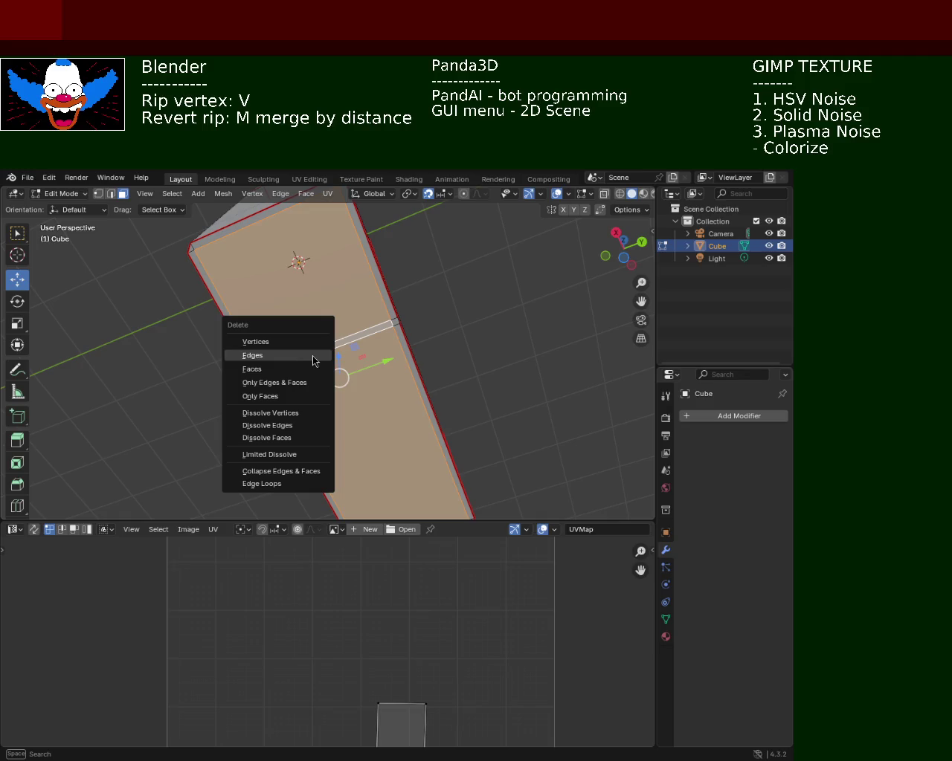
left_click(301, 368)
- Delete the thin face strip next to the opening
mouse_move(299, 364)
middle_mouse_down()
mouse_move(319, 352)
mouse_move(280, 347)
mouse_move(272, 368)
mouse_move(379, 343)
mouse_move(372, 334)
mouse_move(353, 381)
mouse_move(389, 357)
mouse_move(290, 357)
mouse_move(311, 287)
mouse_move(329, 372)
mouse_move(320, 324)
middle_mouse_up()
scroll(380, 313, "up", 3)
scroll(382, 298, "up", 3)
mouse_move(287, 256)
middle_mouse_down()
mouse_move(287, 319)
mouse_move(300, 270)
mouse_move(268, 338)
mouse_move(320, 328)
mouse_move(350, 342)
mouse_move(345, 356)
middle_mouse_up()
left_click(345, 356)
key("x")
left_click(346, 362)
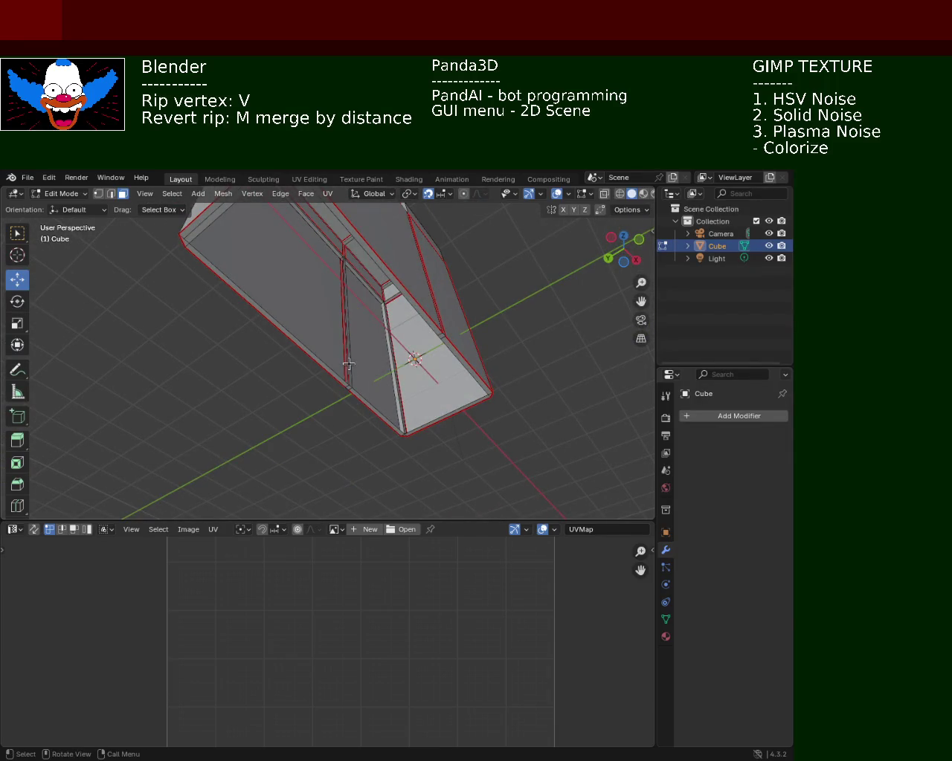
- Select the vertical corner edge beside the new gap
mouse_move(347, 312)
middle_mouse_down()
mouse_move(345, 421)
mouse_move(379, 384)
mouse_move(399, 425)
mouse_move(388, 313)
mouse_move(387, 419)
mouse_move(384, 255)
mouse_move(406, 340)
middle_mouse_up()
left_click(399, 425)
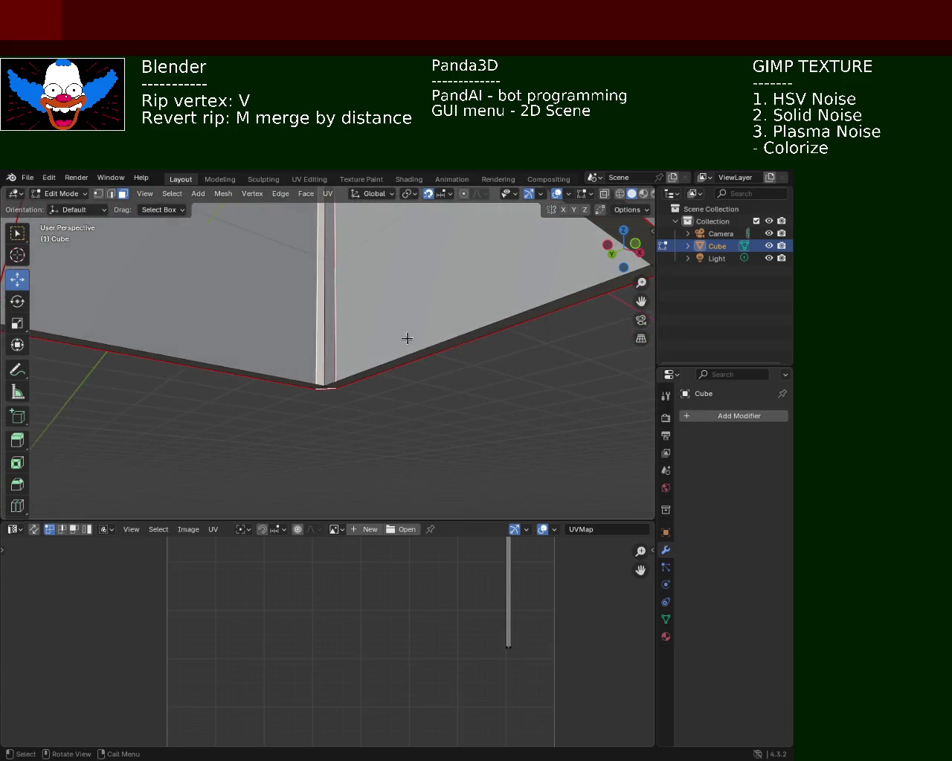
left_click(327, 371)
- Reselect the vertical corner edge and back out of the Delete options without deleting
key("x")
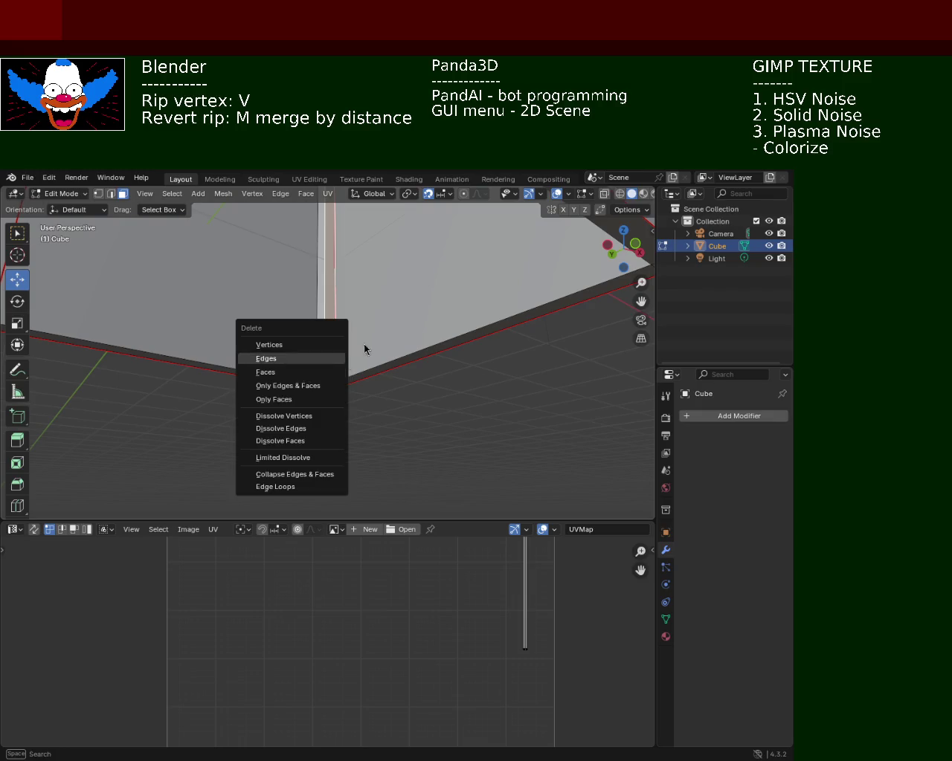
key("Escape")
left_click(364, 455)
left_click(331, 378)
key("x")
left_click(329, 361)
mouse_move(330, 372)
middle_mouse_down("shift")
mouse_move(367, 349)
mouse_move(388, 370)
mouse_move(493, 350)
mouse_move(395, 334)
mouse_move(416, 345)
mouse_move(416, 293)
mouse_move(439, 359)
mouse_move(324, 313)
middle_mouse_up("shift")
key("x")
key("Escape")
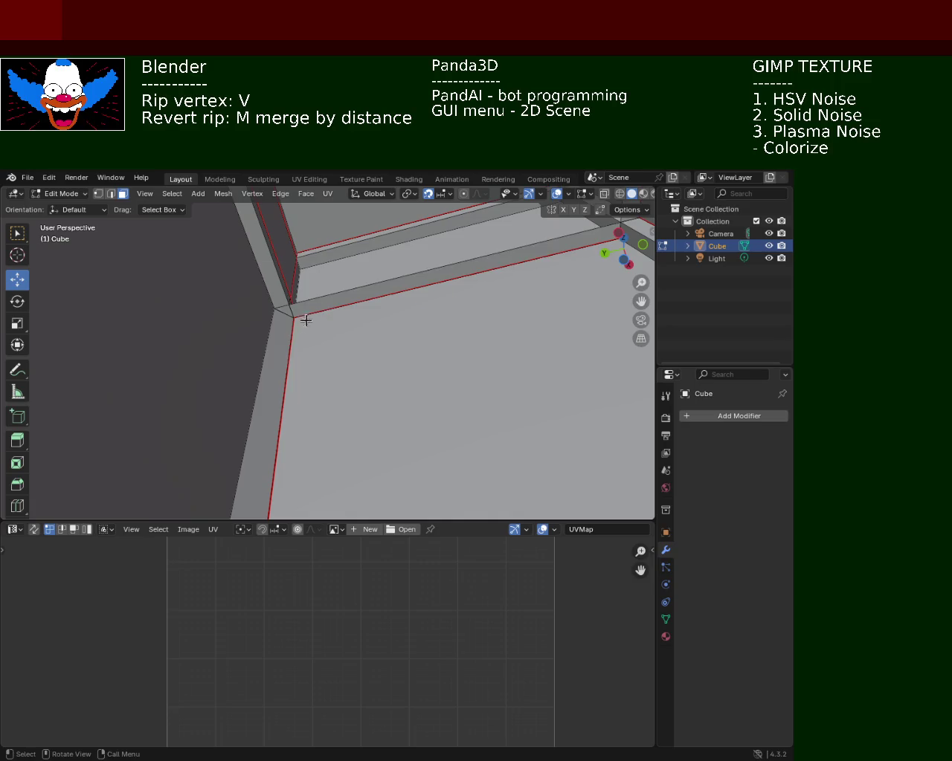
- Rip the corner vertex apart and delete the narrow side face left of the corner
key("v")
left_click(282, 308)
left_click(276, 292)
key("x")
left_click(289, 314)
- Delete the second narrow side face at the corner
mouse_move(289, 314)
middle_mouse_down()
mouse_move(315, 319)
mouse_move(290, 309)
middle_mouse_up()
scroll(361, 334, "up", 3)
scroll(362, 334, "down", 3)
left_click(319, 304)
key("x")
left_click(319, 305)
- Select the corner vertex and undo the last change
left_click(320, 283)
key("ctrl+z")
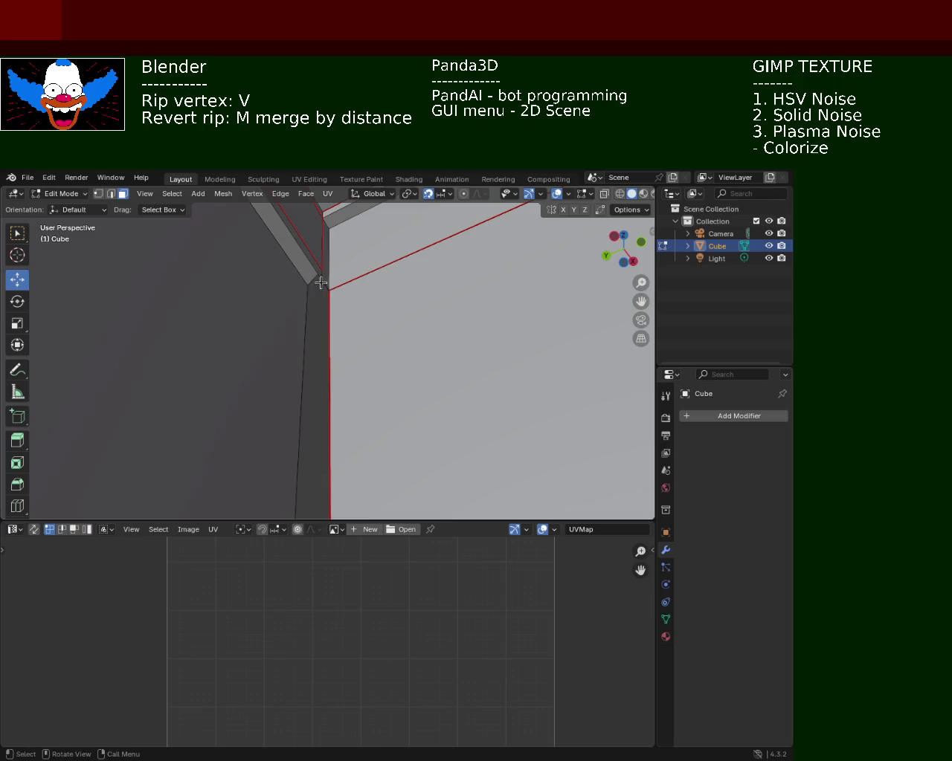
key("ctrl+shift+z")
key("ctrl+z")
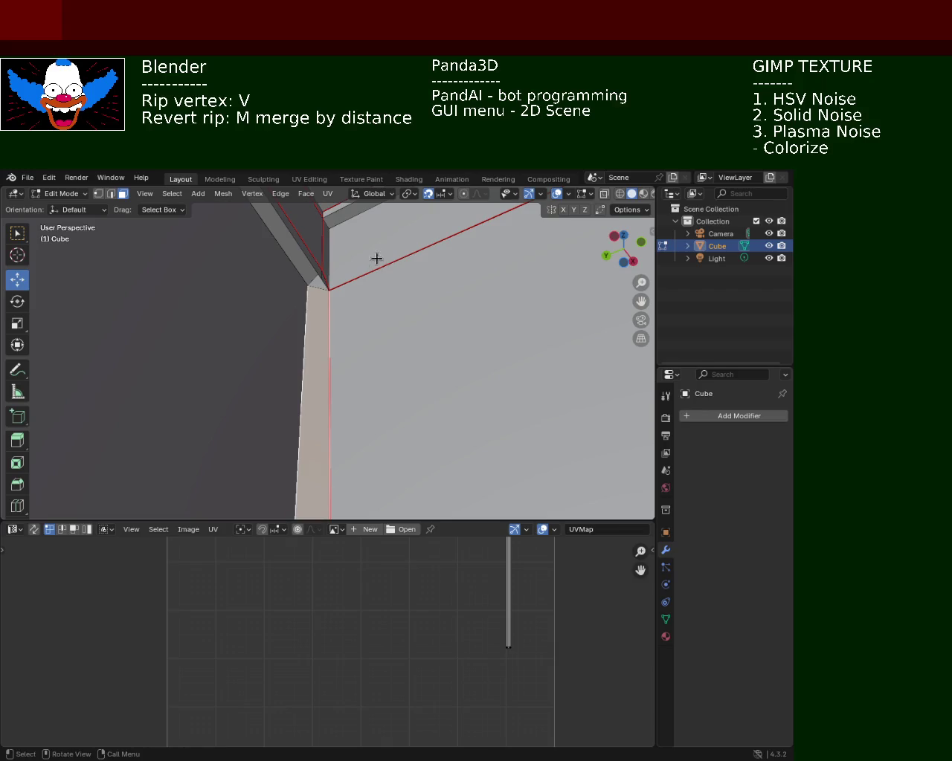
- Delete the thin top face strips along the box edge
middle_click_drag(378, 257, 362, 314, "shift")
left_click(347, 236)
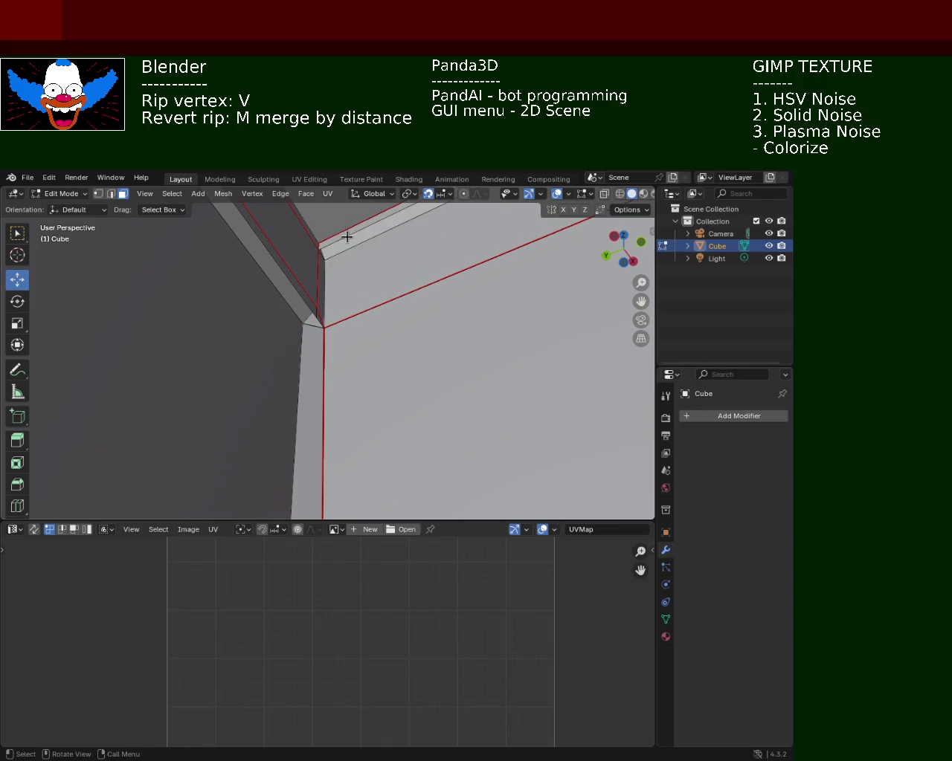
mouse_move(346, 236)
middle_mouse_down()
mouse_move(296, 257)
mouse_move(312, 290)
mouse_move(427, 352)
mouse_move(208, 321)
middle_mouse_up()
left_click(188, 320)
key("x")
left_click(188, 321)
key("x")
left_click(227, 313)
left_click(227, 313)
key("x")
left_click(227, 313)
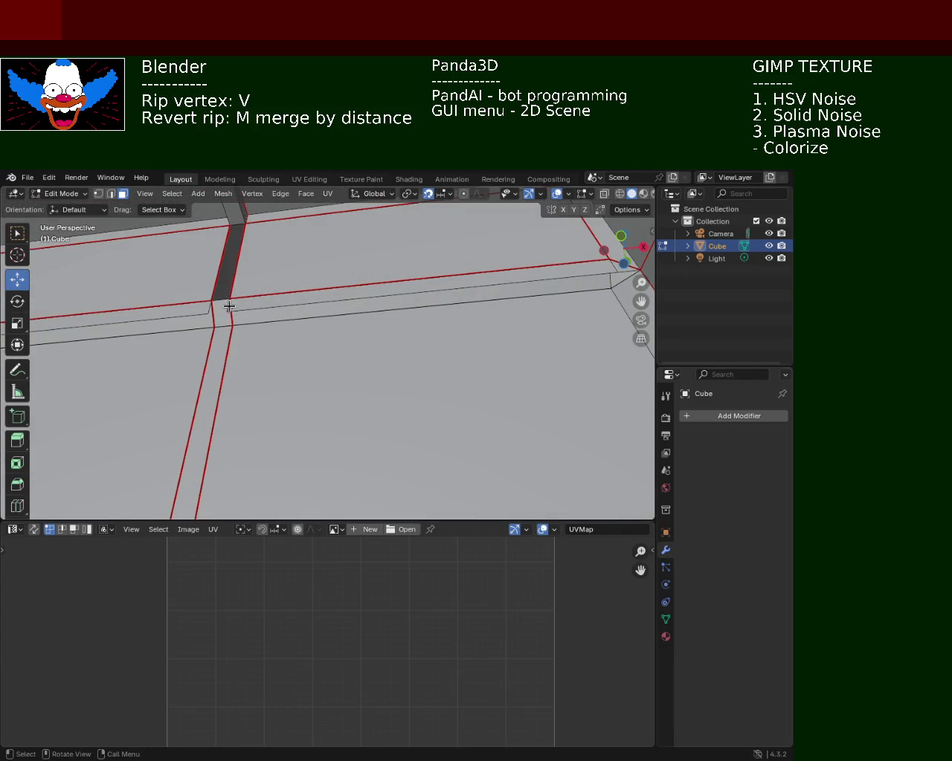
- Delete the large face next to the gap
left_click(282, 301)
left_click(282, 305)
key("x")
left_click(283, 304)
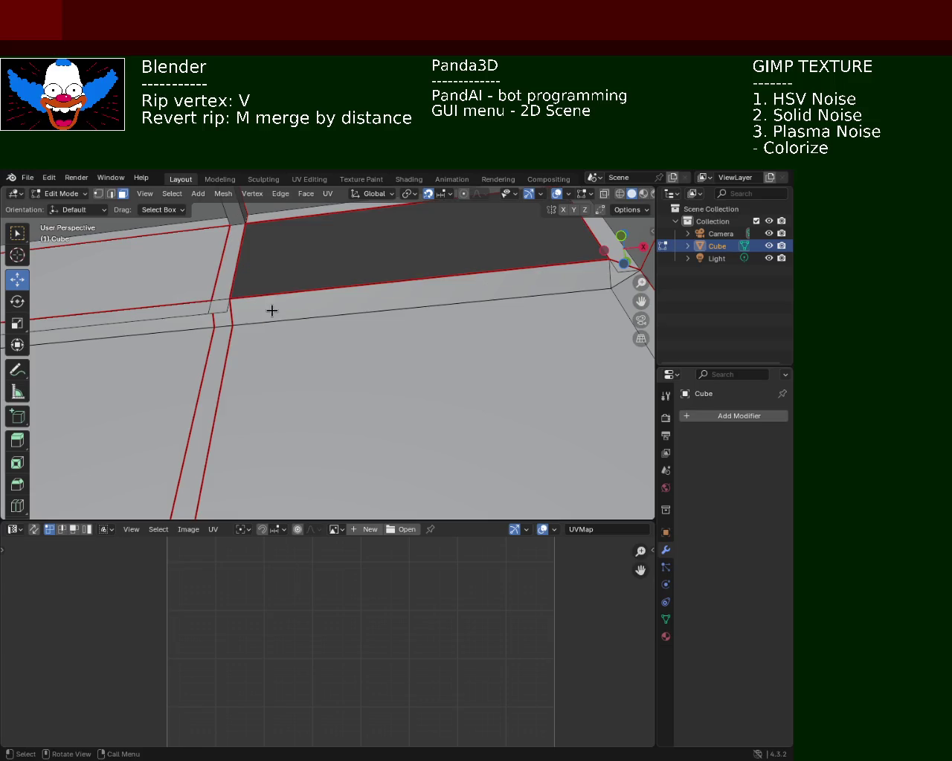
middle_click_drag(270, 312, 352, 308, "shift")
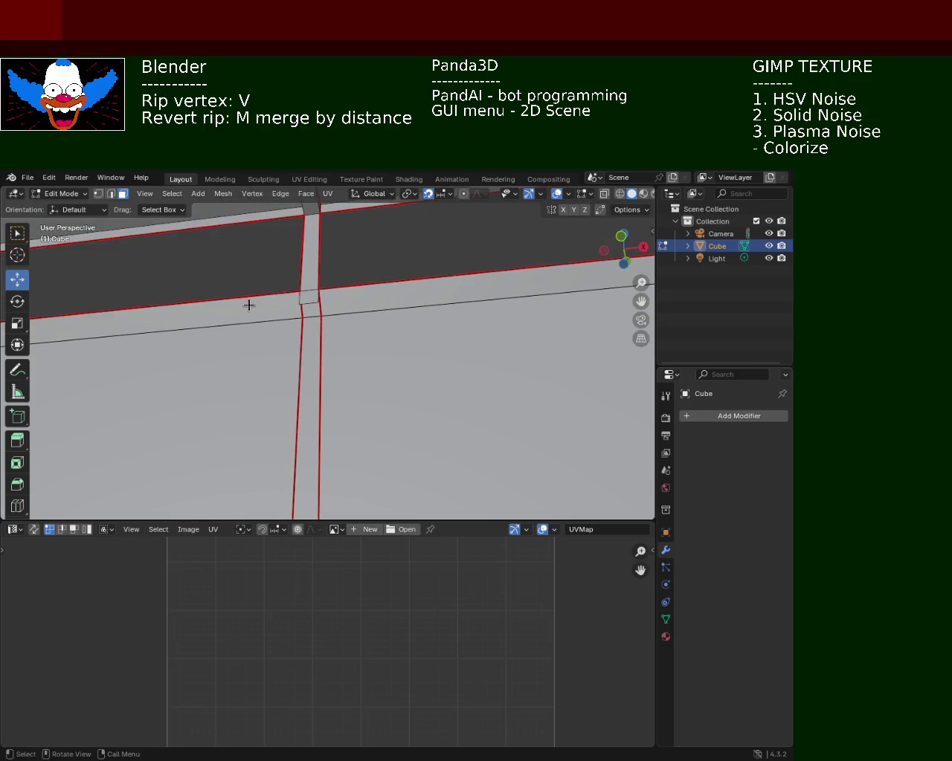
- Rip the geometry apart at the vertical strip face
left_click(312, 302)
key("v")
mouse_move(317, 299)
middle_mouse_down()
mouse_move(297, 334)
mouse_move(446, 329)
mouse_move(414, 318)
mouse_move(391, 347)
mouse_move(429, 410)
mouse_move(325, 359)
middle_mouse_up()
scroll(414, 318, "down", 5)
scroll(324, 360, "up", 5)
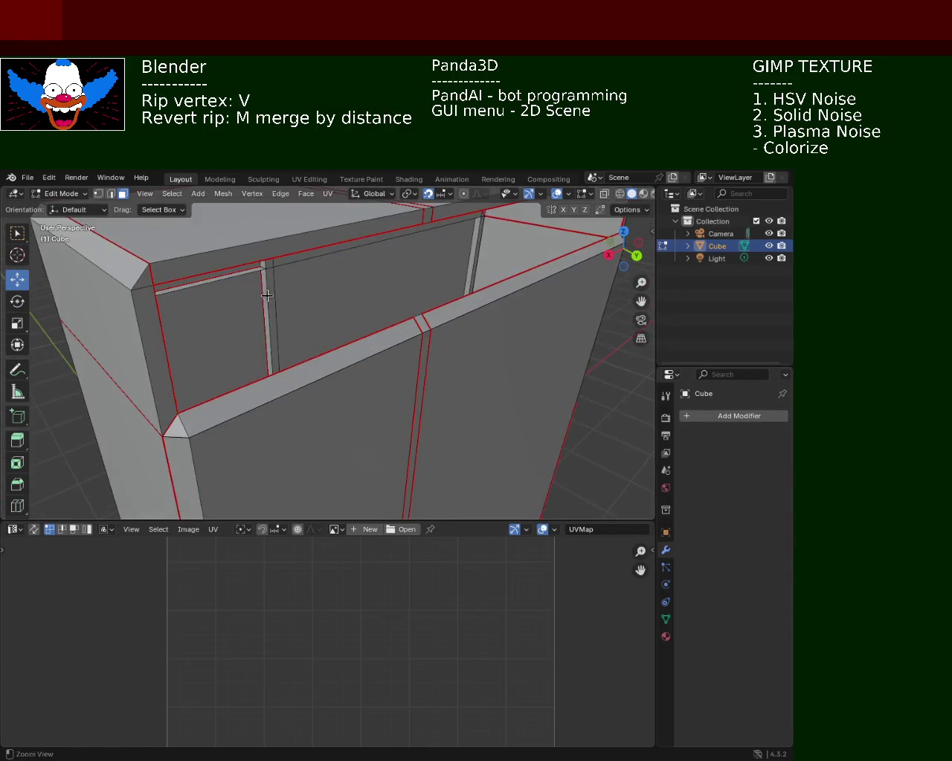
middle_click_drag(275, 297, 327, 305)
left_click(326, 305)
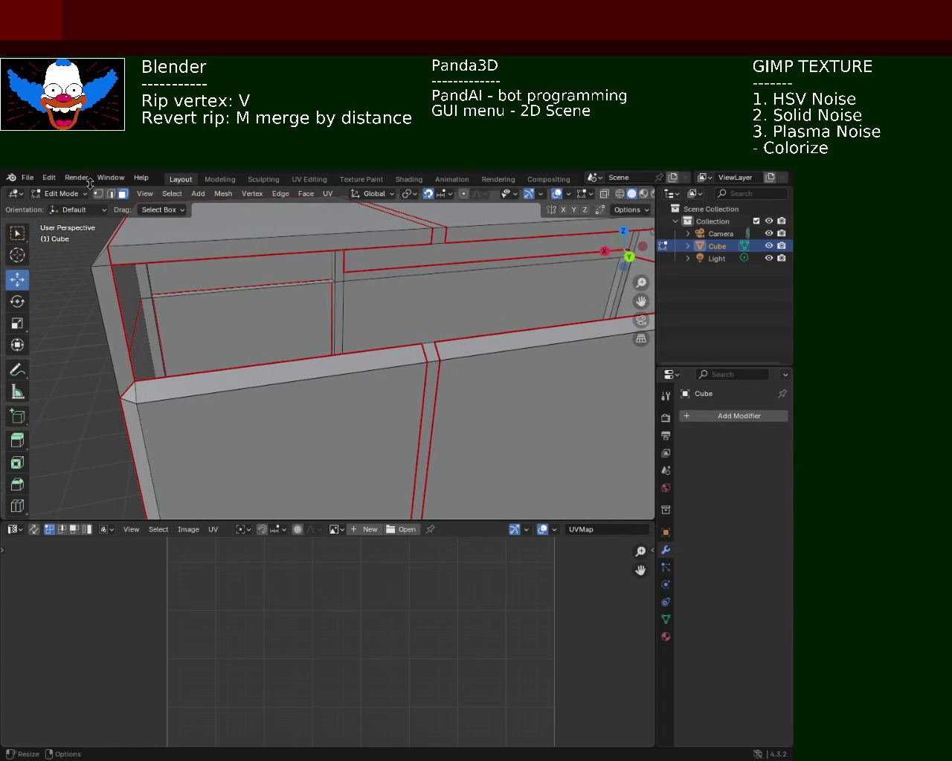
- In Vertex select mode, rip the four inner front frame vertices and place them
left_click(97, 194)
left_click(112, 269)
left_click(134, 380, "shift")
left_click(434, 342, "shift")
left_click(429, 247, "shift")
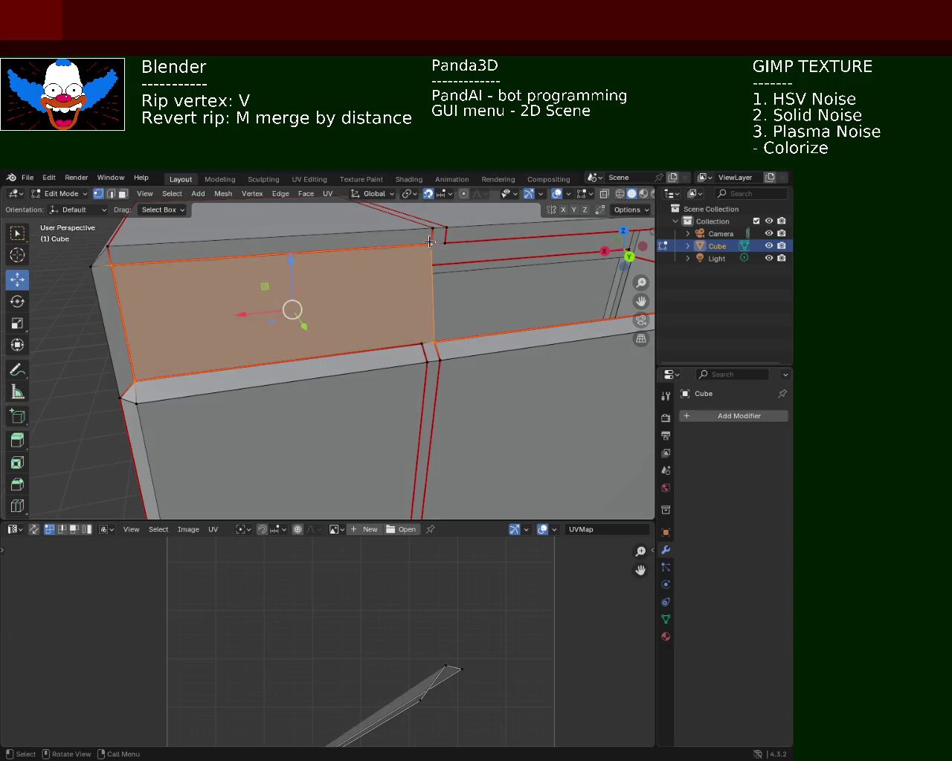
key("v")
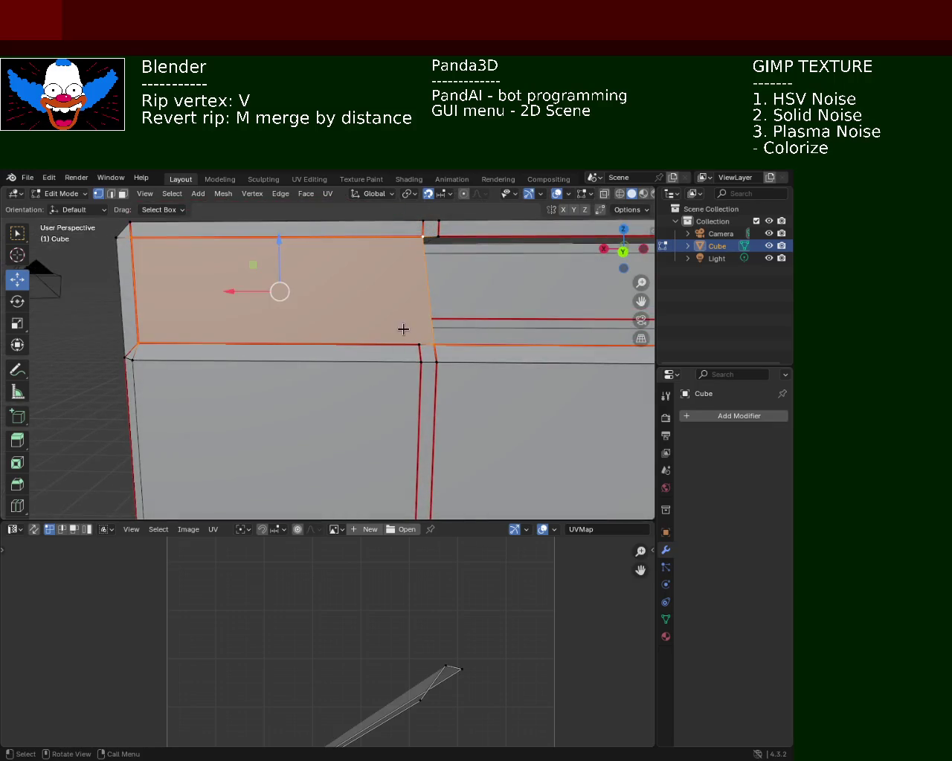
left_click(404, 329)
- Undo the rip to restore the single wall face, then select the vertical edge vertices
left_click(416, 232, "shift")
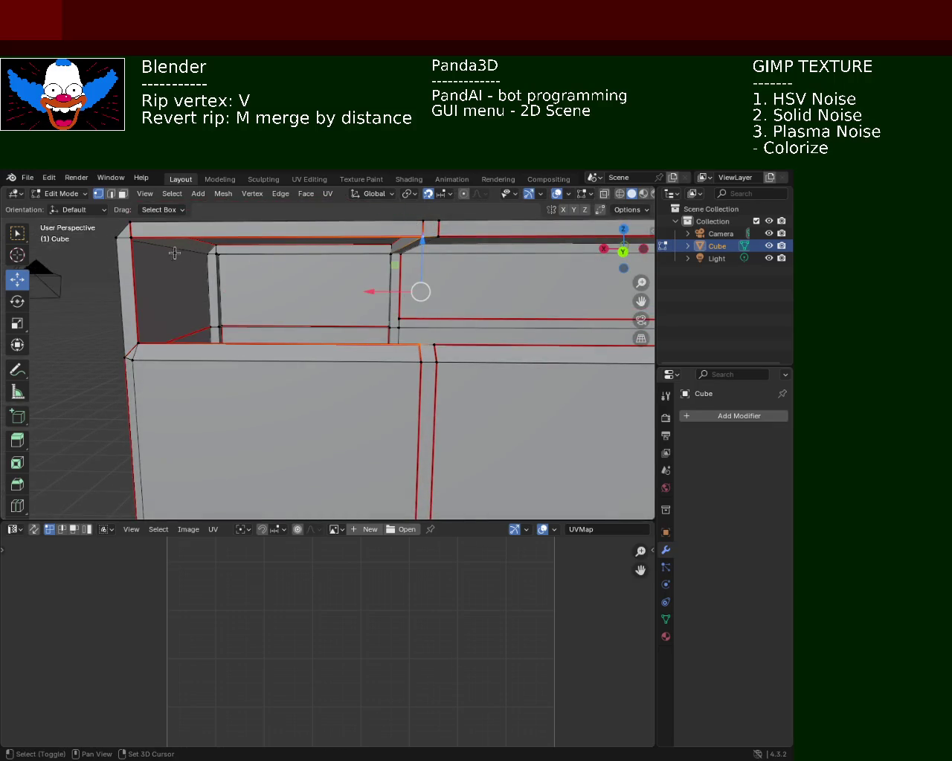
left_click(131, 238, "shift")
key("ctrl+z")
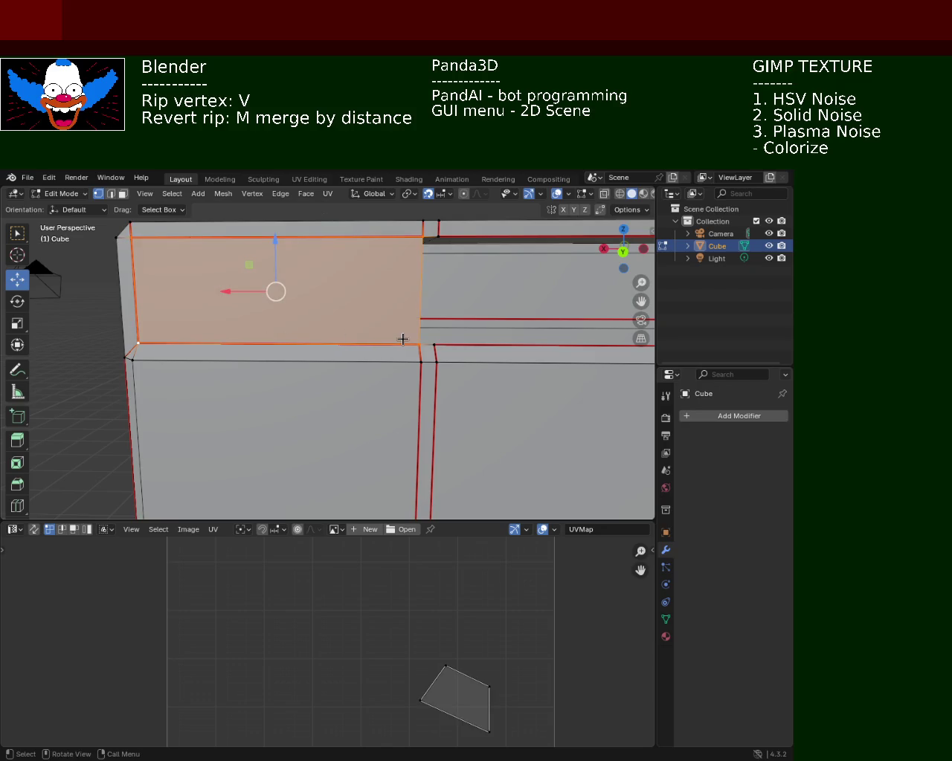
left_click(428, 344)
left_click(430, 240, "shift")
left_click(421, 344, "shift")
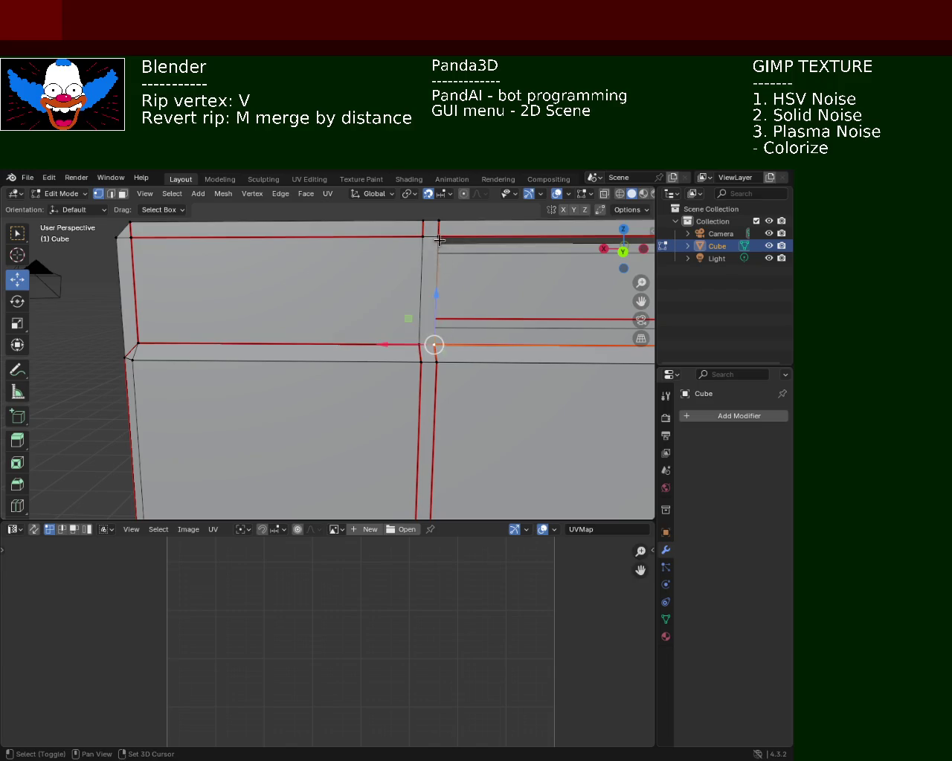
- Select the thin face strip at the box's right corner
middle_click_drag(438, 341, 276, 319, "shift")
mouse_move(440, 336)
middle_mouse_down("shift")
mouse_move(518, 325)
mouse_move(501, 270)
middle_mouse_up("shift")
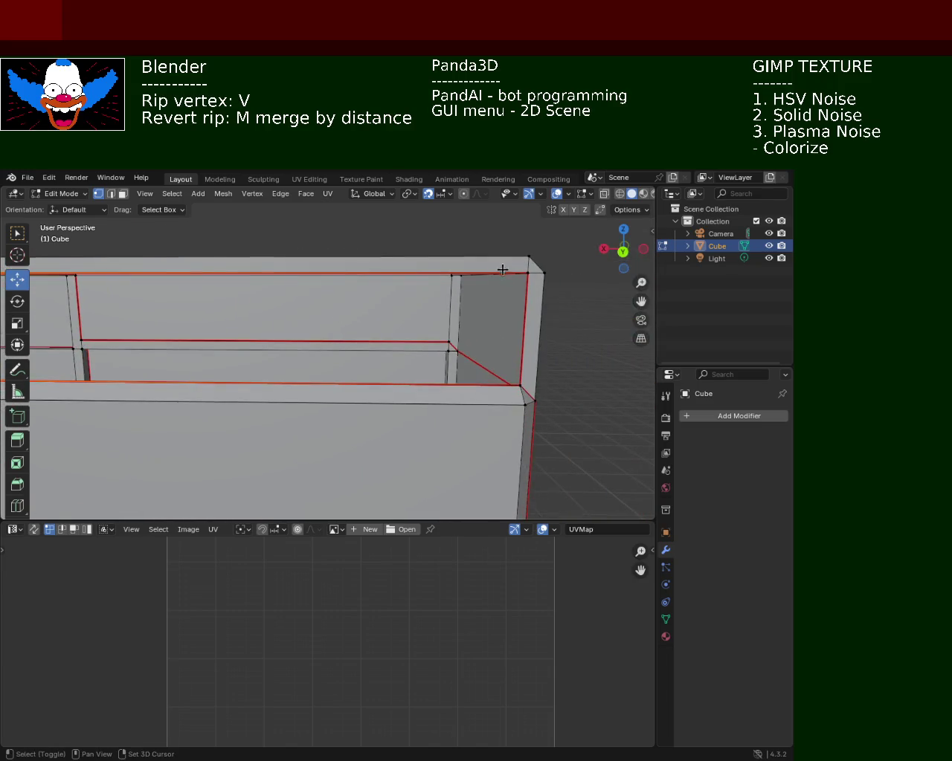
left_click(518, 389, "shift")
mouse_move(421, 357)
middle_mouse_down()
mouse_move(221, 281)
mouse_move(324, 342)
mouse_move(291, 365)
mouse_move(391, 317)
mouse_move(287, 380)
mouse_move(447, 340)
mouse_move(383, 350)
mouse_move(355, 336)
mouse_move(376, 355)
mouse_move(463, 295)
mouse_move(533, 283)
mouse_move(357, 255)
mouse_move(364, 321)
mouse_move(376, 335)
mouse_move(374, 297)
mouse_move(429, 255)
mouse_move(298, 356)
mouse_move(389, 320)
mouse_move(327, 219)
mouse_move(427, 270)
middle_mouse_up()
scroll(427, 273, "up", 2)
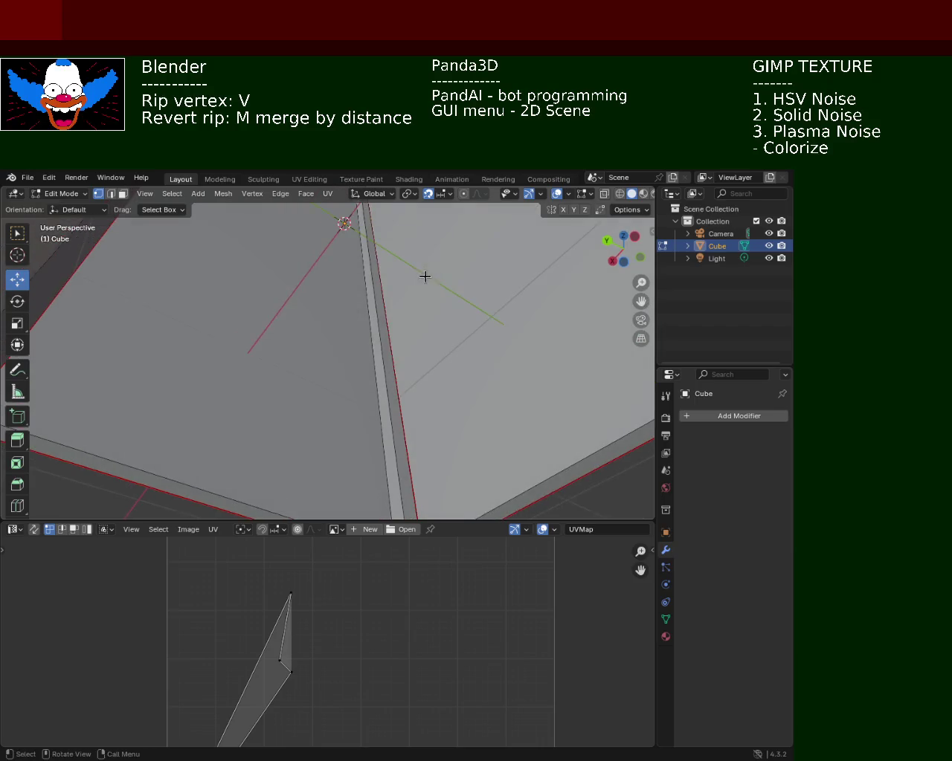
- In face select mode, delete the thin ripped face strip with X > Faces
left_click(123, 194)
left_click(389, 360)
key("x")
left_click(392, 361)
key("x")
left_click(383, 370)
- Delete the ripped geometry at the box's inner corner
mouse_move(385, 275)
middle_mouse_down()
mouse_move(369, 275)
mouse_move(361, 299)
middle_mouse_up()
key("x")
left_click(362, 298)
mouse_move(433, 291)
middle_mouse_down()
mouse_move(358, 302)
mouse_move(383, 255)
middle_mouse_up()
key("x")
left_click(383, 255)
key("x")
left_click(383, 257)
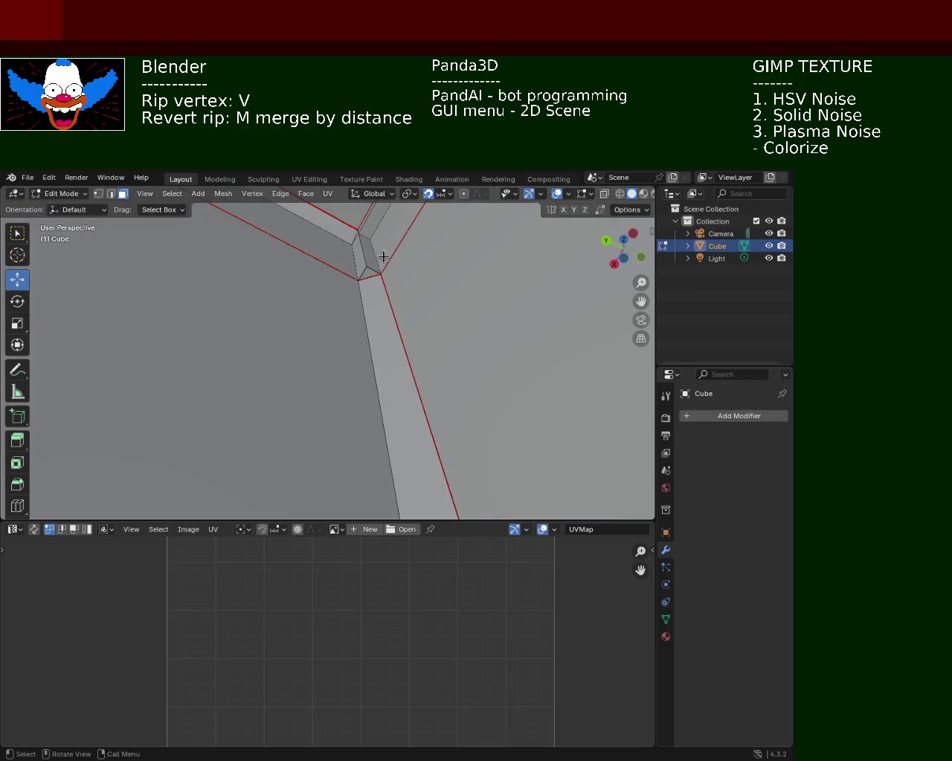
- Select and delete the remaining faces at that corner
key("x")
key("Escape")
key("x")
key("Escape")
left_click(368, 275)
key("x")
left_click(370, 278)
- Remove another thin face strip next to the corner
mouse_move(370, 278)
middle_mouse_down()
mouse_move(361, 333)
mouse_move(465, 278)
mouse_move(458, 333)
mouse_move(423, 285)
mouse_move(316, 317)
mouse_move(347, 290)
middle_mouse_up()
key("x")
key("Escape")
key("x")
key("Escape")
key("x")
key("Escape")
key("x")
key("Escape")
left_click(360, 286)
key("x")
key("Escape")
left_click(351, 308)
key("x")
left_click(349, 309)
- Select the faces of the long horizontal strip
left_click(347, 270)
left_click(374, 285)
key("x")
left_click(376, 292)
key("x")
key("Escape")
mouse_move(343, 277)
middle_mouse_down()
mouse_move(329, 259)
mouse_move(268, 319)
mouse_move(325, 312)
mouse_move(357, 365)
mouse_move(329, 336)
mouse_move(362, 322)
mouse_move(360, 341)
middle_mouse_up()
left_click(295, 316)
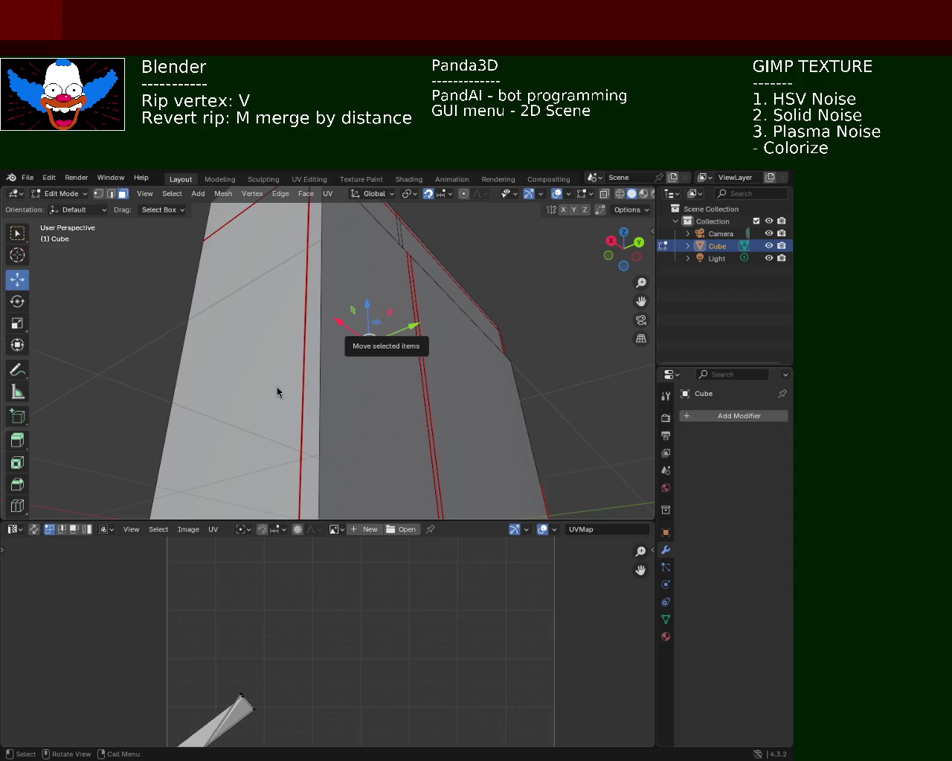
- Select the long edge of the ripped strip at the box corner
mouse_move(529, 388)
middle_mouse_down()
mouse_move(357, 337)
mouse_move(411, 311)
middle_mouse_up()
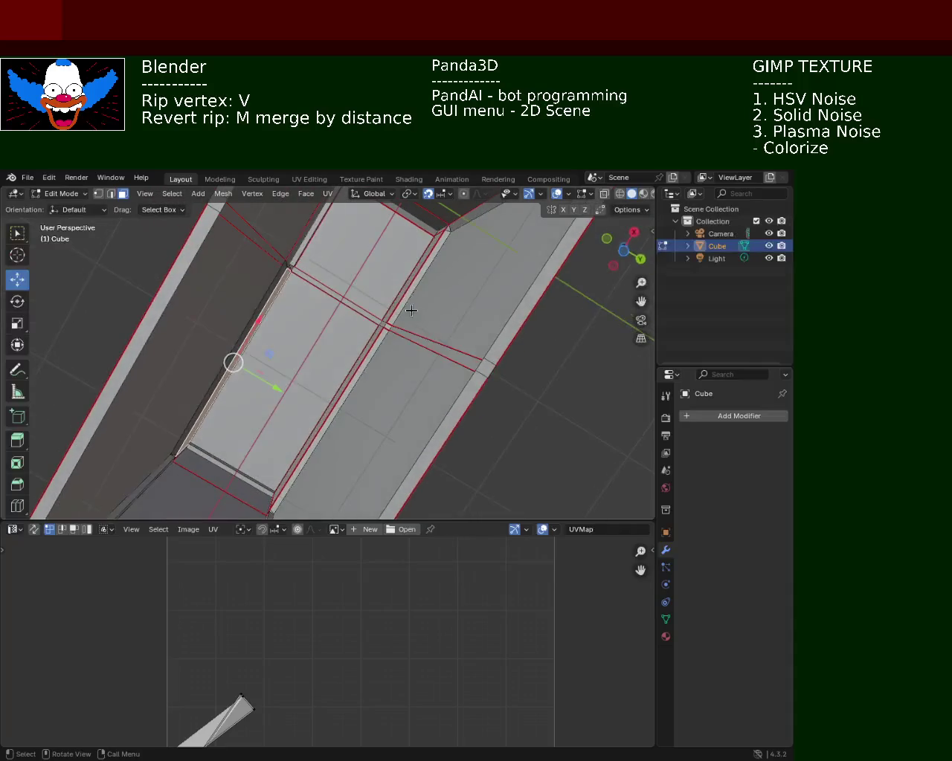
left_click(414, 287)
key("x")
left_click(413, 282)
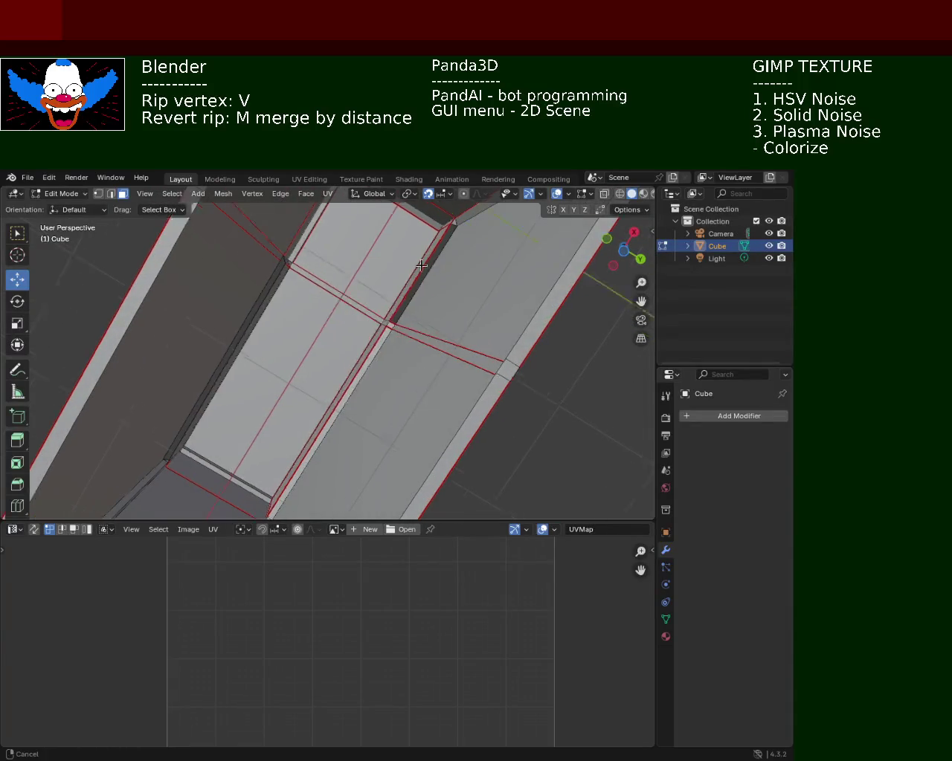
scroll(417, 290, "up", 3)
left_click(414, 324)
mouse_move(365, 266)
middle_mouse_down()
mouse_move(340, 235)
mouse_move(330, 303)
middle_mouse_up()
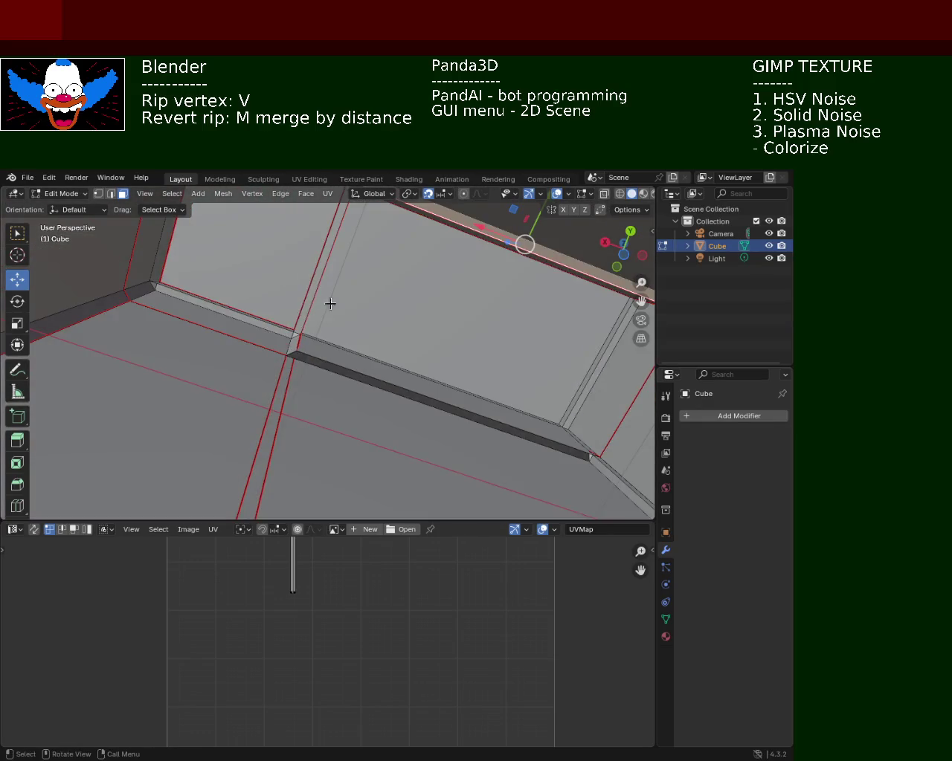
mouse_move(344, 364)
middle_mouse_down()
mouse_move(302, 323)
mouse_move(199, 365)
mouse_move(325, 287)
mouse_move(365, 340)
mouse_move(365, 273)
mouse_move(381, 322)
mouse_move(321, 330)
mouse_move(395, 300)
middle_mouse_up()
scroll(325, 287, "up", 2)
scroll(325, 310, "up", 2)
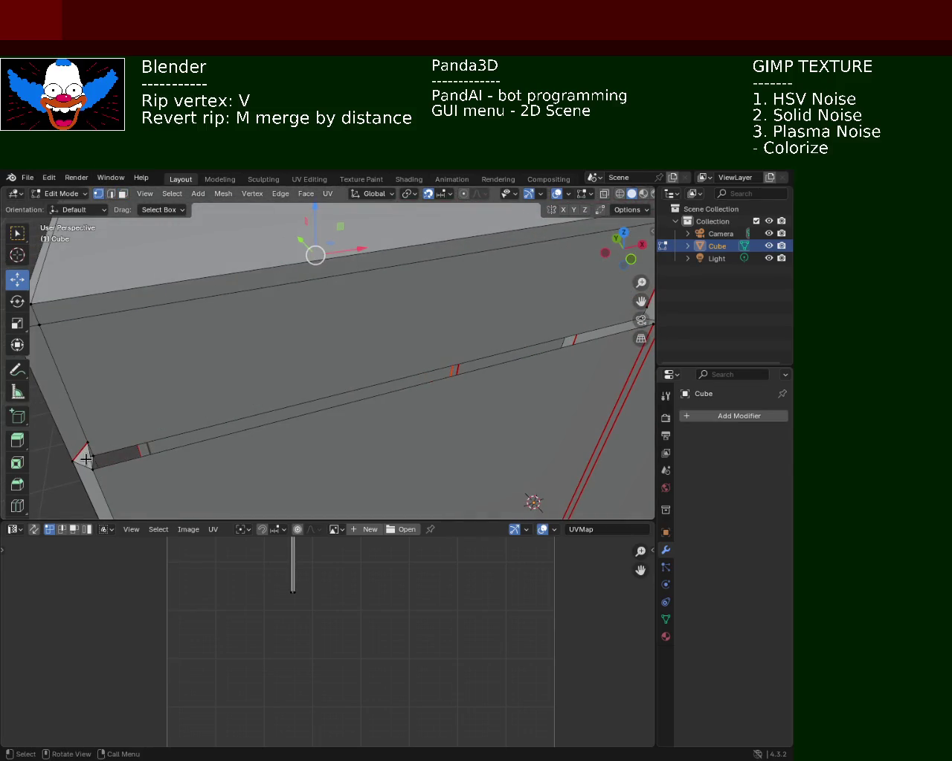
mouse_move(170, 408)
middle_mouse_down()
mouse_move(423, 202)
mouse_move(457, 361)
mouse_move(416, 276)
mouse_move(424, 307)
middle_mouse_up()
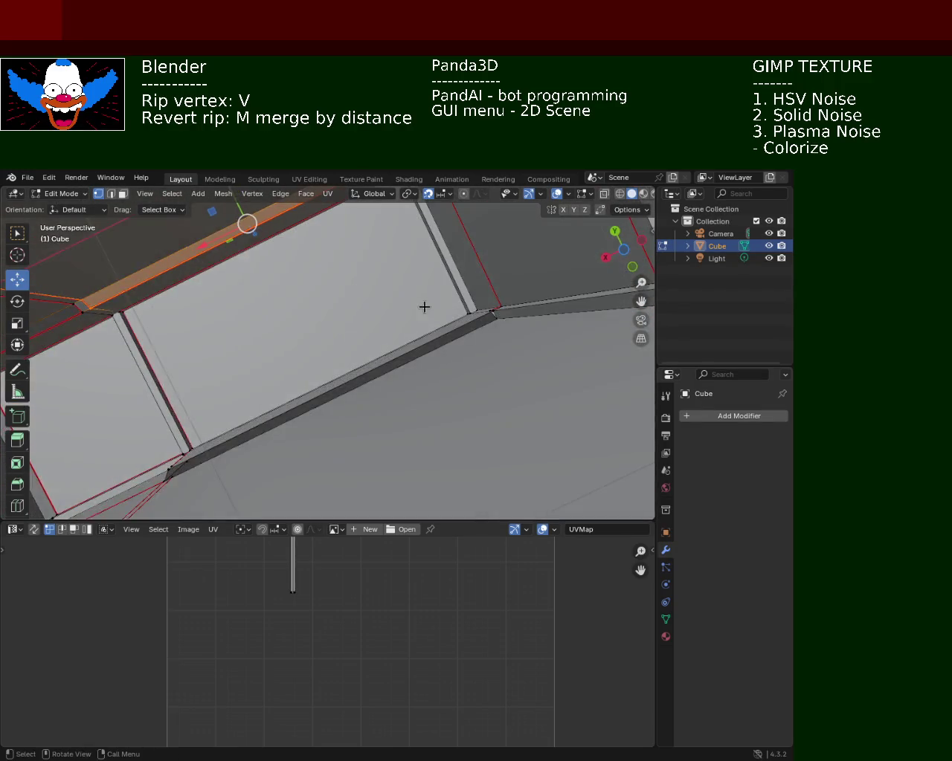
- In face select mode, delete the selected strip faces and the strip face at the corner
left_click(124, 199)
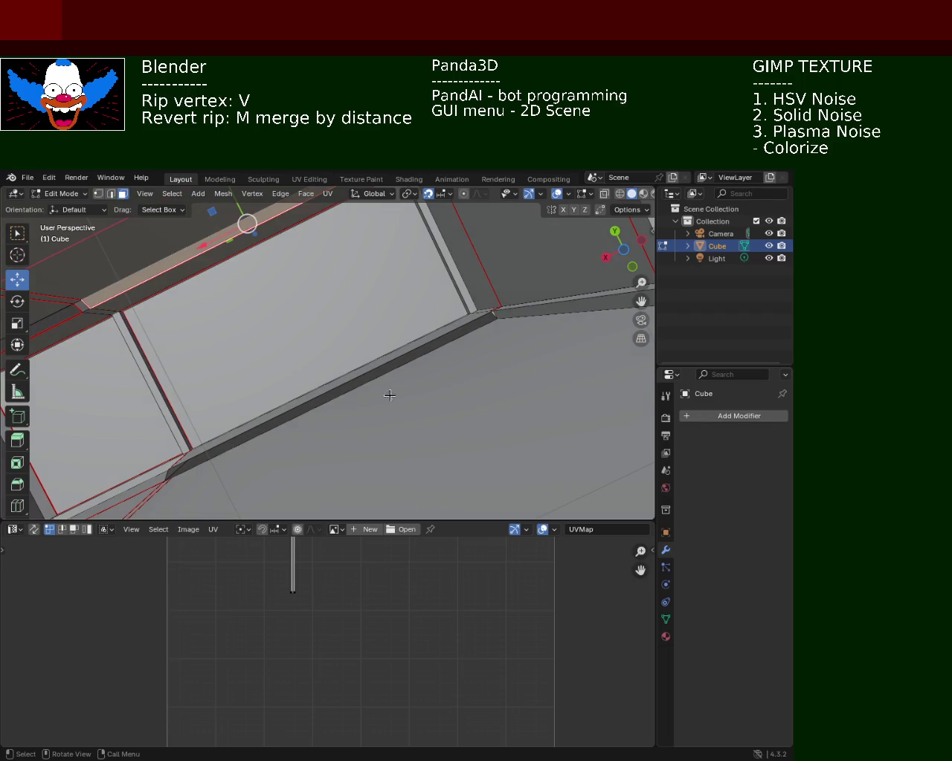
key("x")
left_click(548, 313)
mouse_move(548, 313)
middle_mouse_down()
mouse_move(415, 335)
mouse_move(398, 429)
middle_mouse_up()
key("x")
left_click(418, 430)
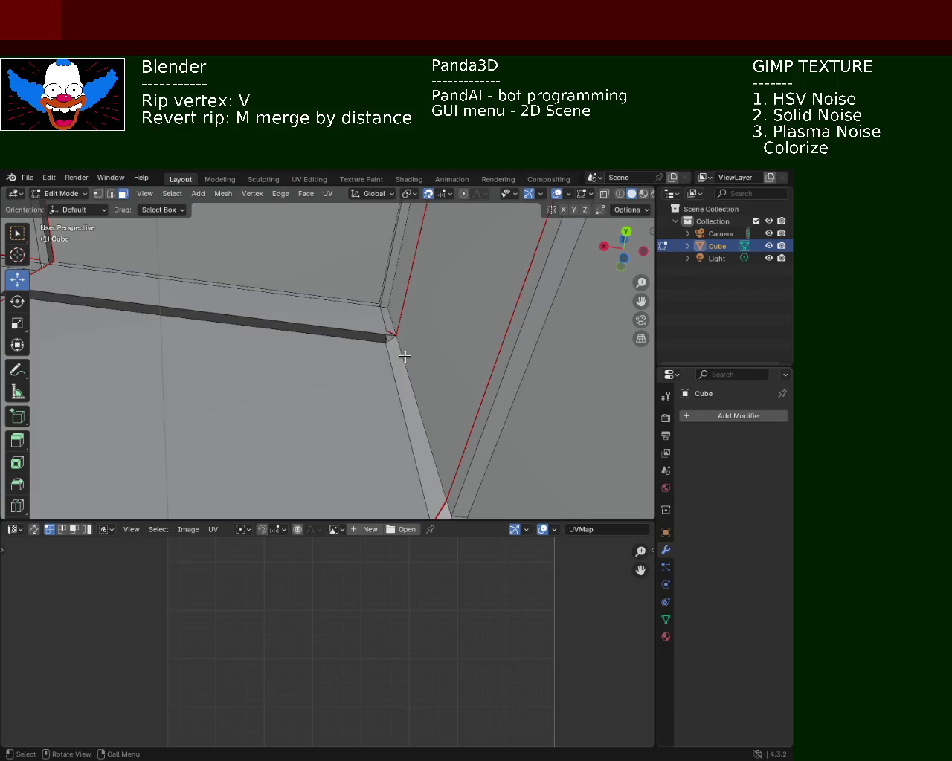
- Delete the last corner face, then select the stray edge vertex in vertex mode
left_click(388, 339)
key("x")
left_click(388, 334)
key("x")
left_click(392, 340)
scroll(261, 382, "down", 5)
mouse_move(261, 382)
middle_mouse_down()
mouse_move(226, 442)
mouse_move(310, 374)
middle_mouse_up()
scroll(290, 297, "up", 5)
middle_click_drag(290, 298, 310, 352)
left_click(98, 193)
left_click(257, 392)
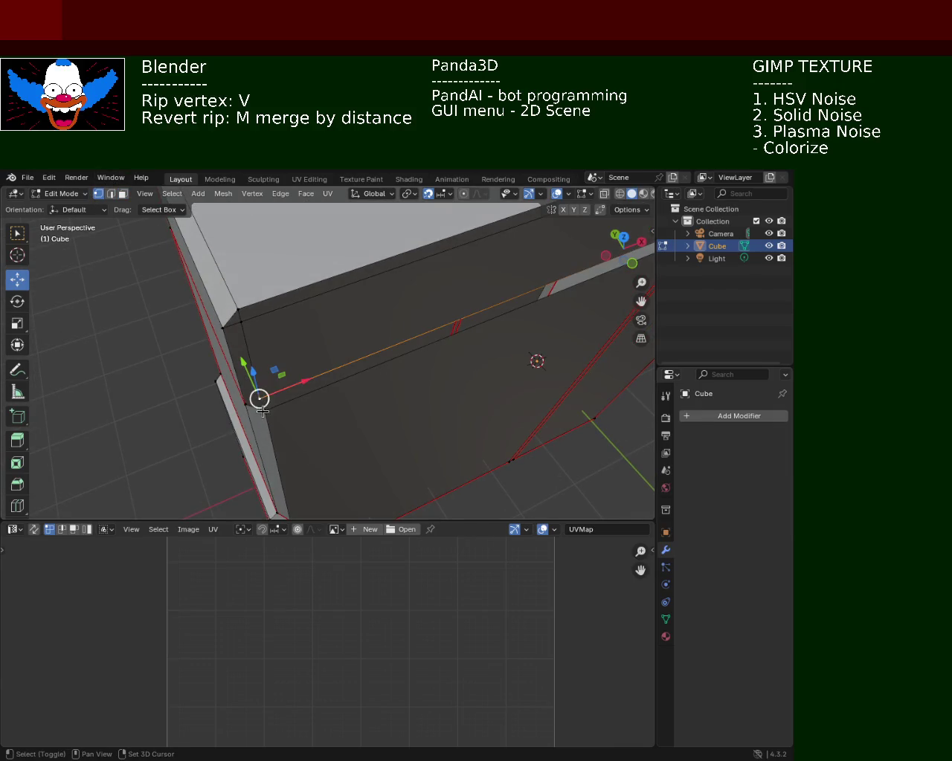
- Dissolve the first stray vertex and pick the lower corner vertex
key("x")
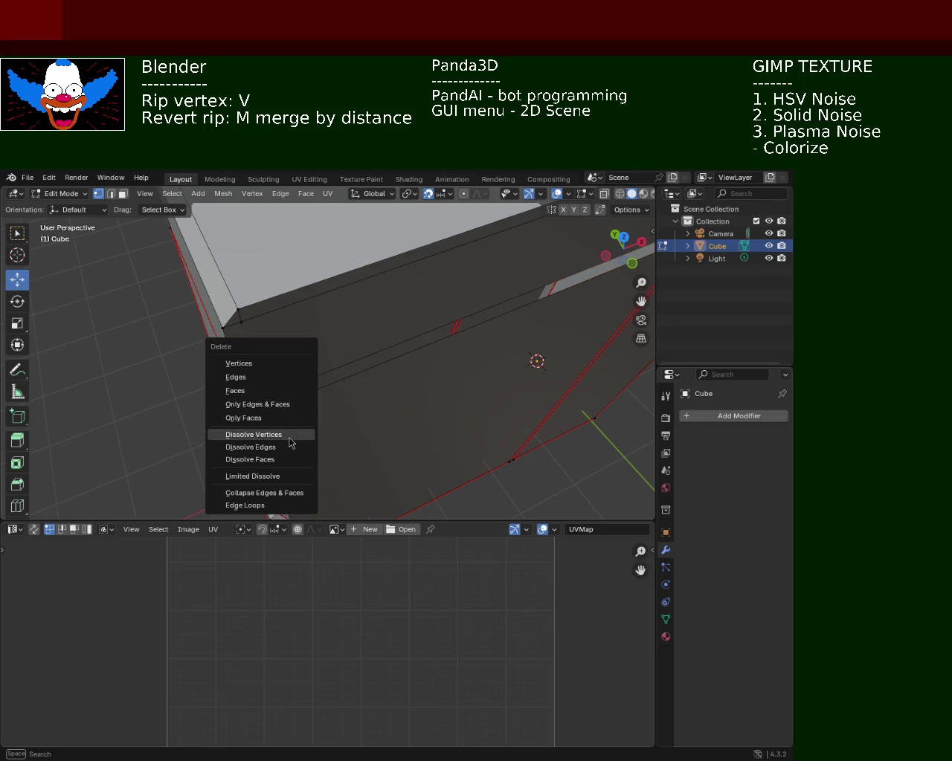
left_click(288, 435)
middle_click_drag(293, 409, 304, 325)
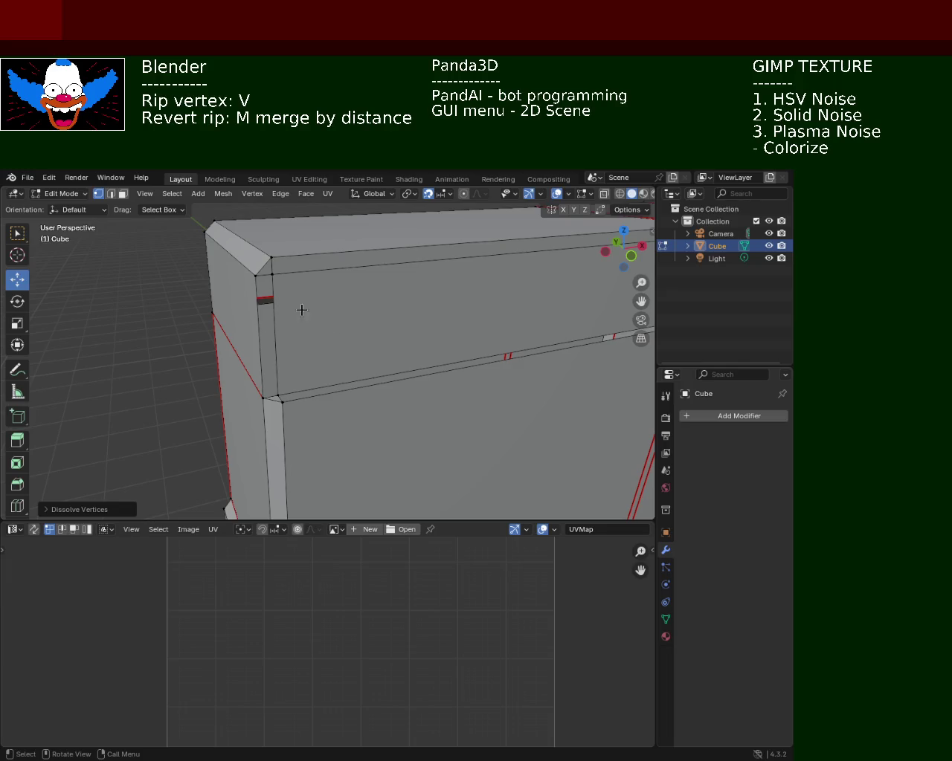
left_click(260, 275, "shift")
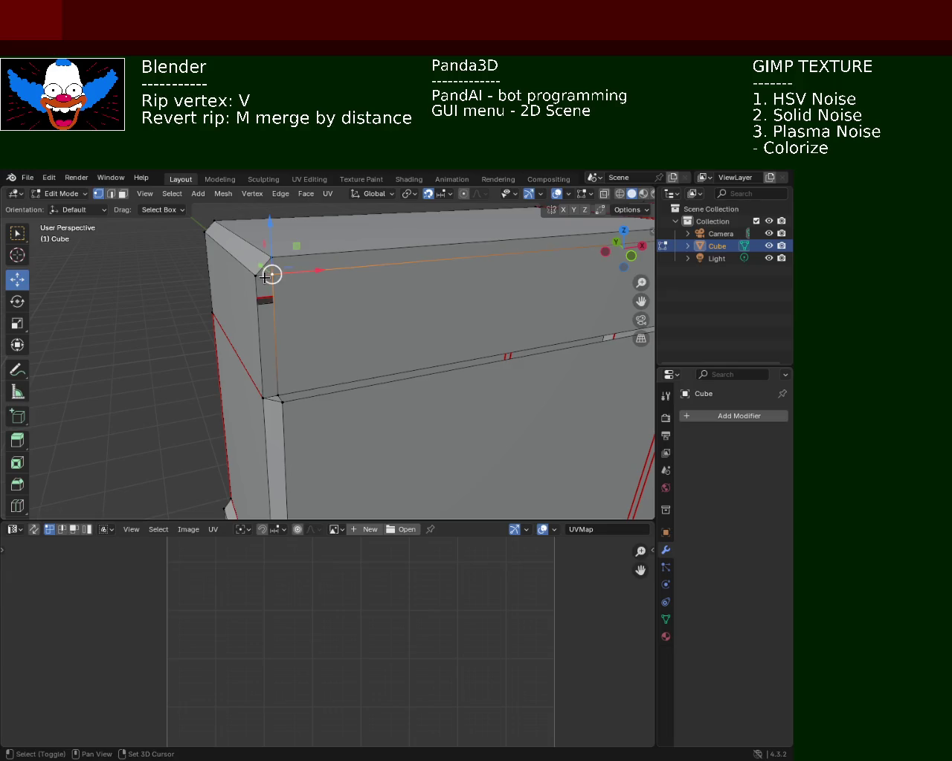
left_click(277, 396, "shift")
left_click(277, 397)
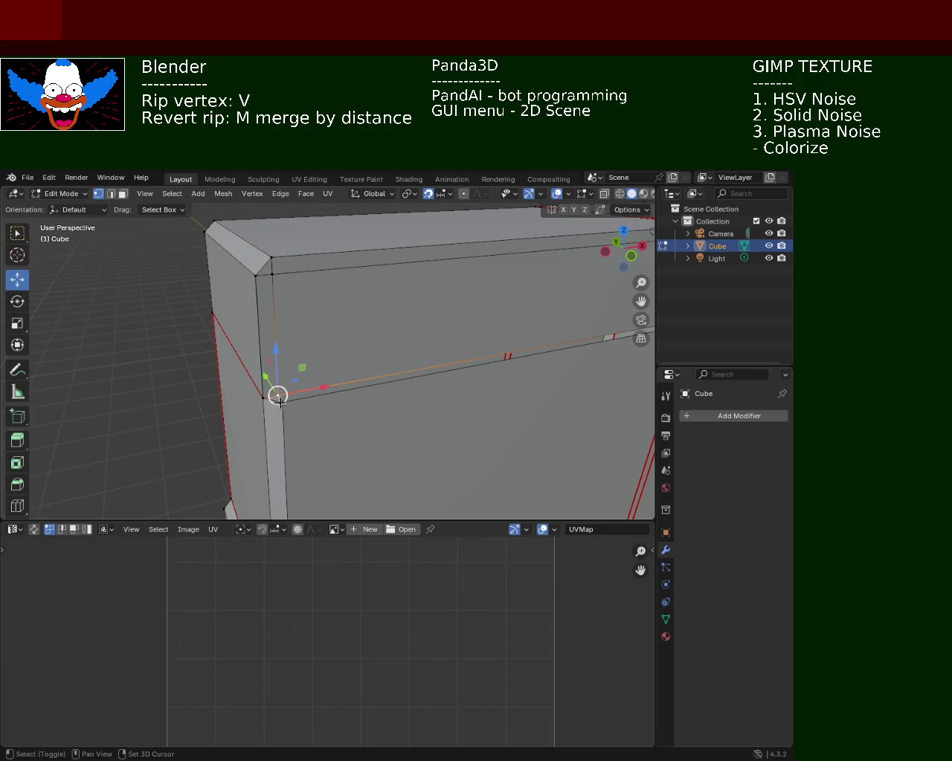
- Dissolve the ripped vertex at the right end of the long edge
mouse_move(278, 396)
middle_mouse_down()
mouse_move(467, 330)
mouse_move(403, 382)
mouse_move(540, 366)
middle_mouse_up()
left_click(534, 362, "shift")
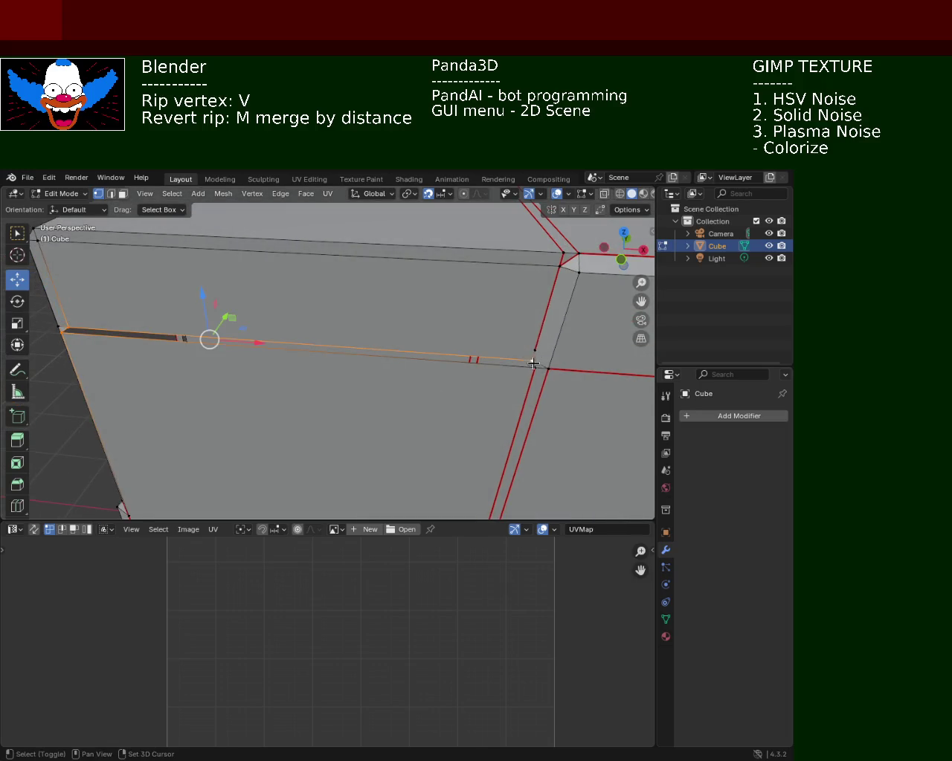
left_click(534, 364, "shift")
left_click(536, 365, "shift")
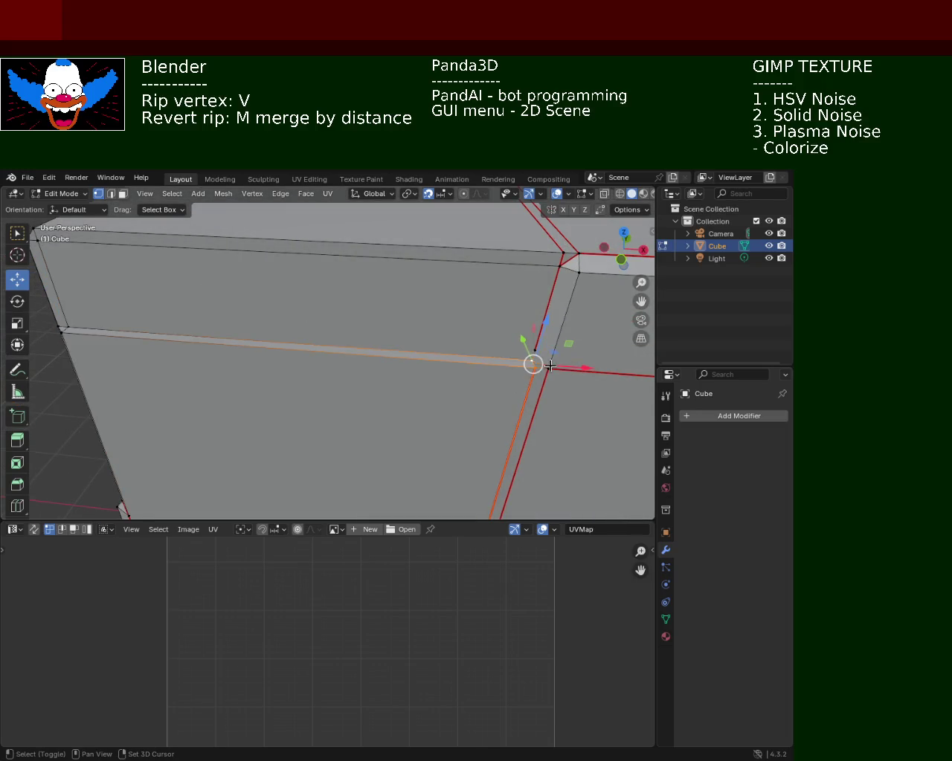
left_click(549, 366, "shift")
key("x")
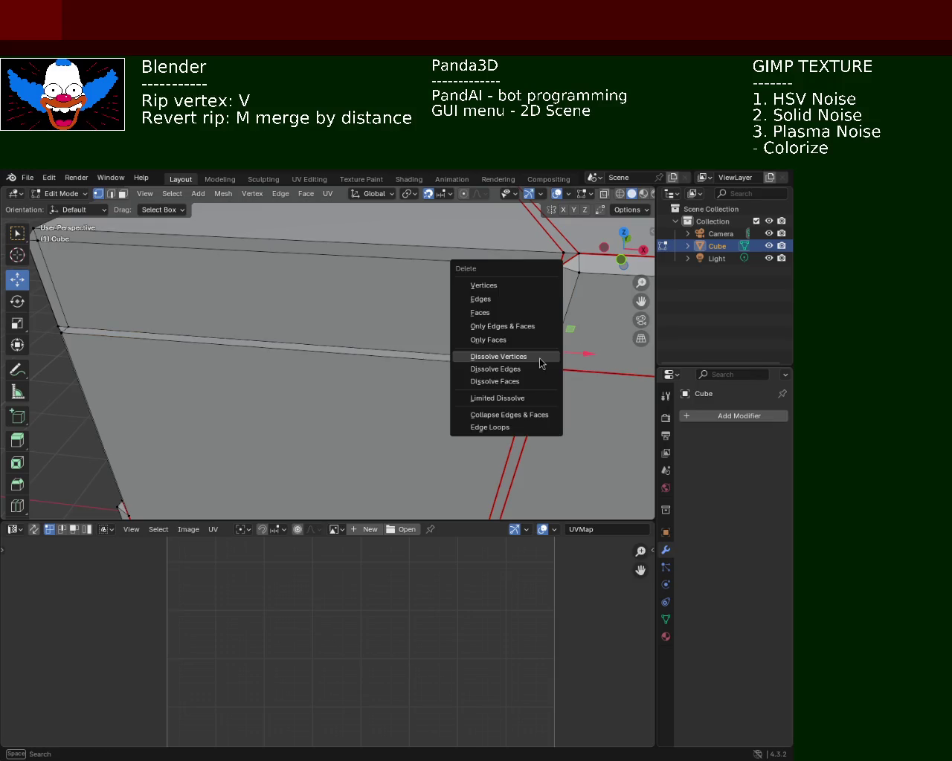
left_click(538, 360)
- Select the three corner vertices of the strip
mouse_move(471, 362)
middle_mouse_down()
mouse_move(444, 304)
mouse_move(444, 360)
mouse_move(293, 344)
mouse_move(372, 346)
mouse_move(489, 312)
mouse_move(382, 382)
mouse_move(275, 378)
mouse_move(498, 287)
mouse_move(313, 368)
mouse_move(324, 350)
mouse_move(308, 304)
middle_mouse_up()
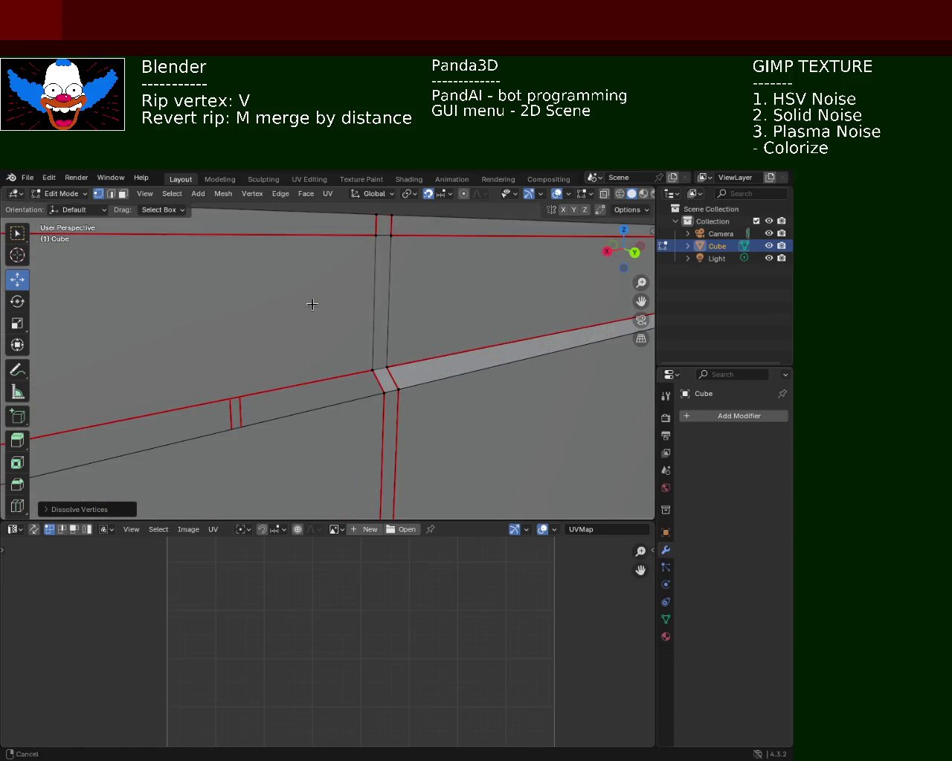
mouse_move(260, 358)
middle_mouse_down("ctrl")
mouse_move(327, 325)
mouse_move(159, 357)
middle_mouse_up("ctrl")
left_click(182, 368, "shift")
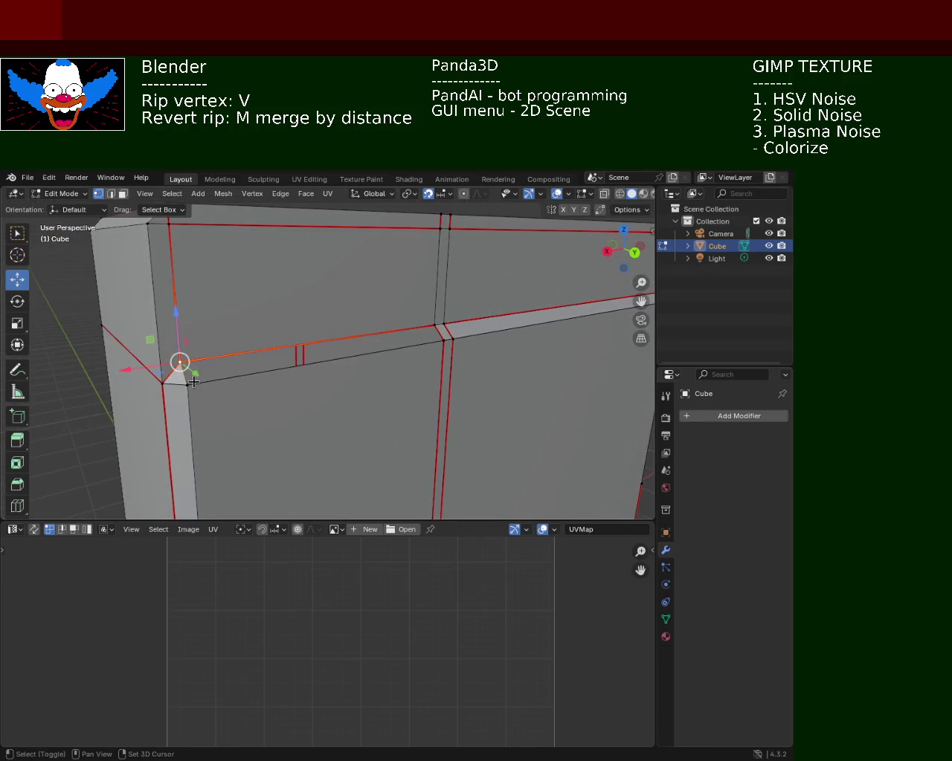
left_click(448, 345, "shift")
left_click(432, 324, "shift")
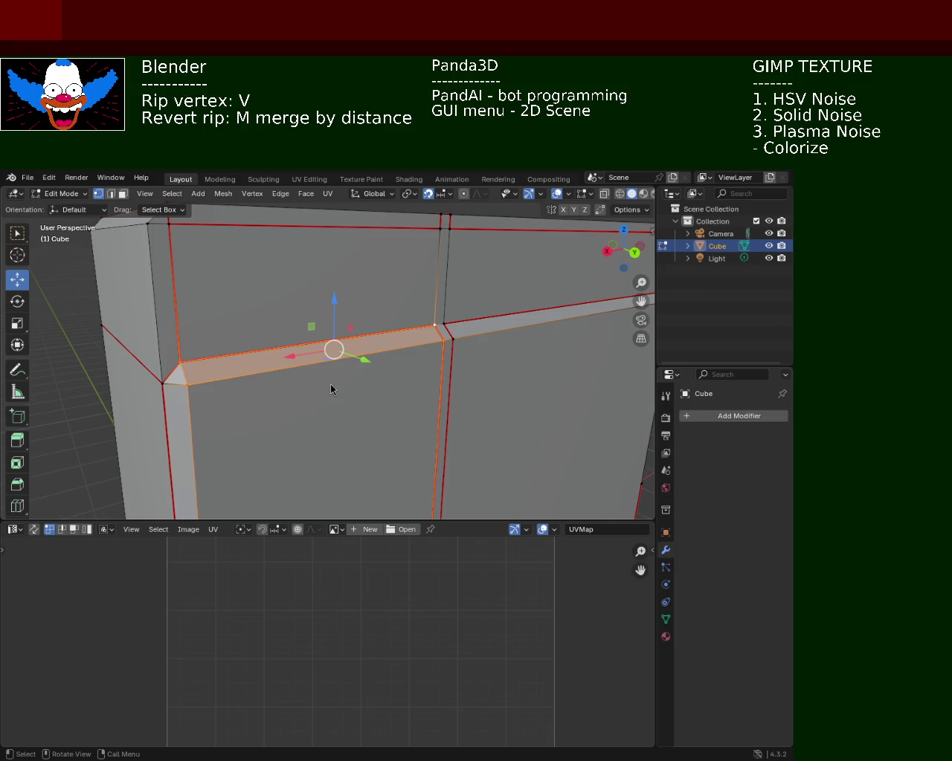
scroll(417, 394, "down", 5)
mouse_move(427, 434)
middle_mouse_down()
mouse_move(441, 379)
mouse_move(452, 401)
mouse_move(249, 349)
middle_mouse_up()
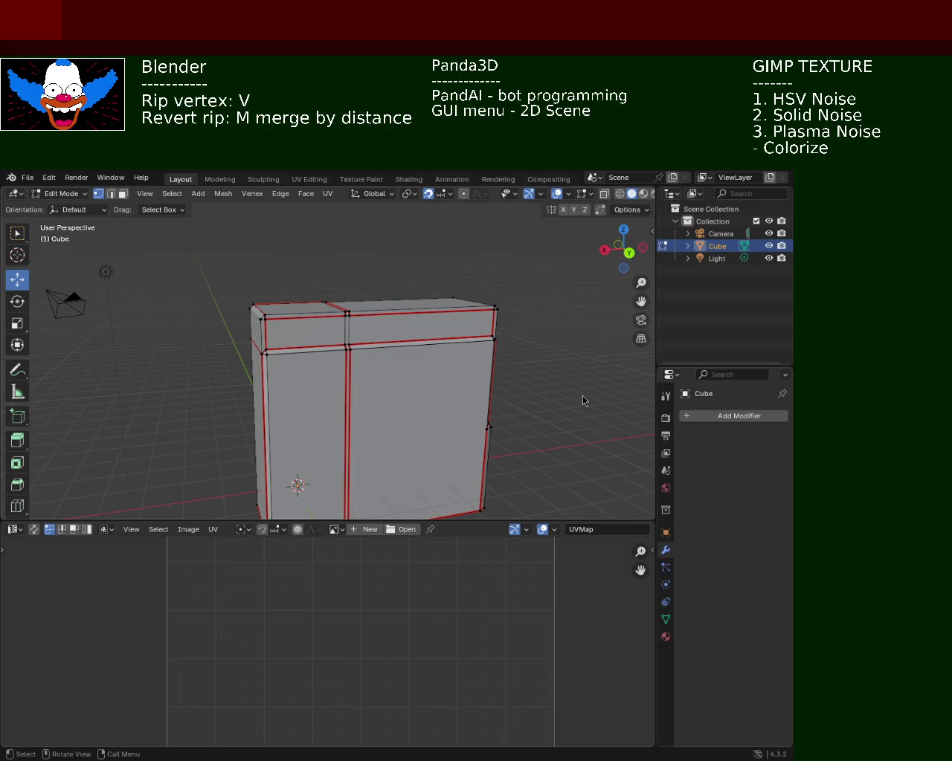
mouse_move(312, 338)
middle_mouse_down()
mouse_move(378, 331)
mouse_move(474, 365)
mouse_move(472, 212)
middle_mouse_up()
mouse_move(479, 402)
middle_mouse_down()
mouse_move(303, 398)
mouse_move(263, 372)
mouse_move(312, 387)
mouse_move(303, 307)
mouse_move(344, 359)
mouse_move(314, 308)
middle_mouse_up()
scroll(313, 297, "down", 1)
scroll(308, 296, "down", 2)
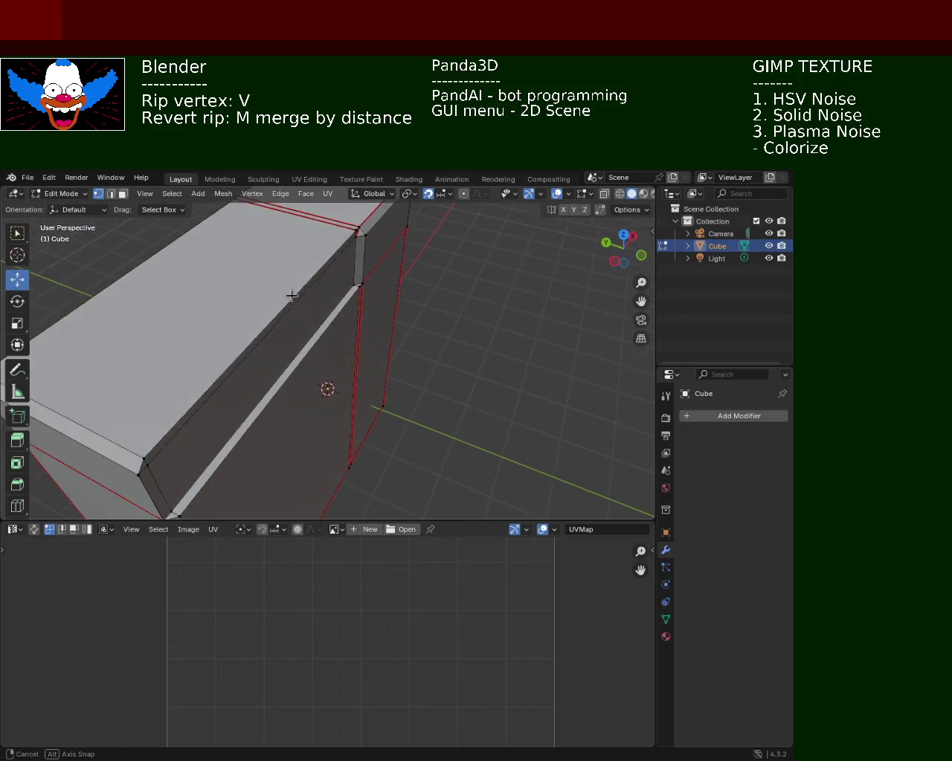
scroll(304, 295, "down", 1)
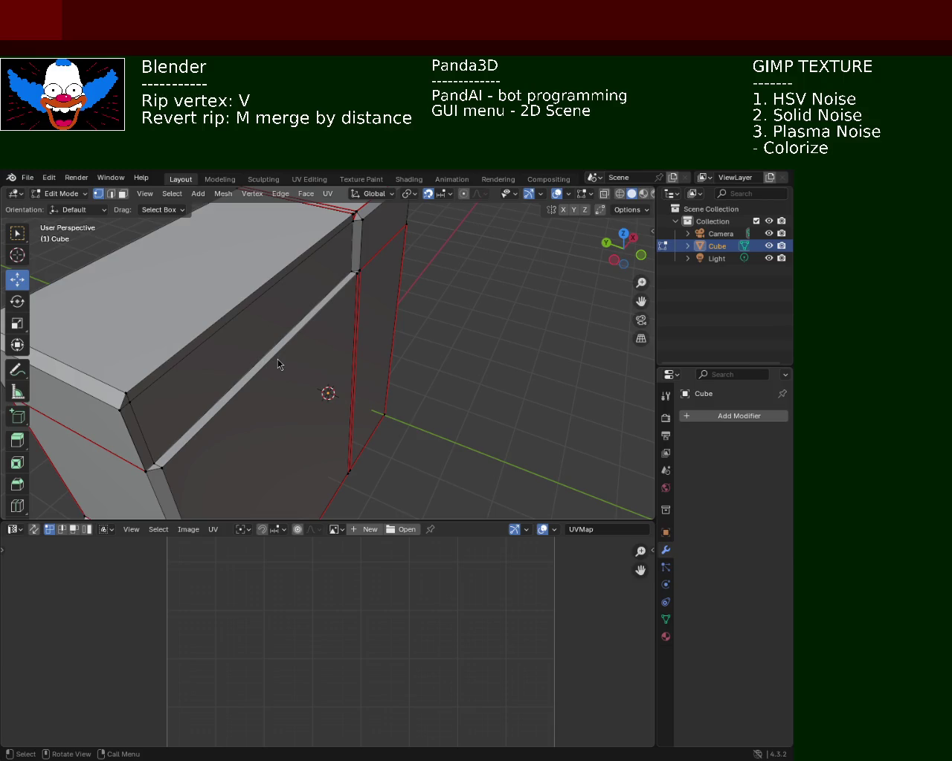
mouse_move(491, 421)
middle_mouse_down()
mouse_move(230, 361)
mouse_move(334, 319)
mouse_move(275, 372)
mouse_move(254, 354)
mouse_move(357, 323)
middle_mouse_up()
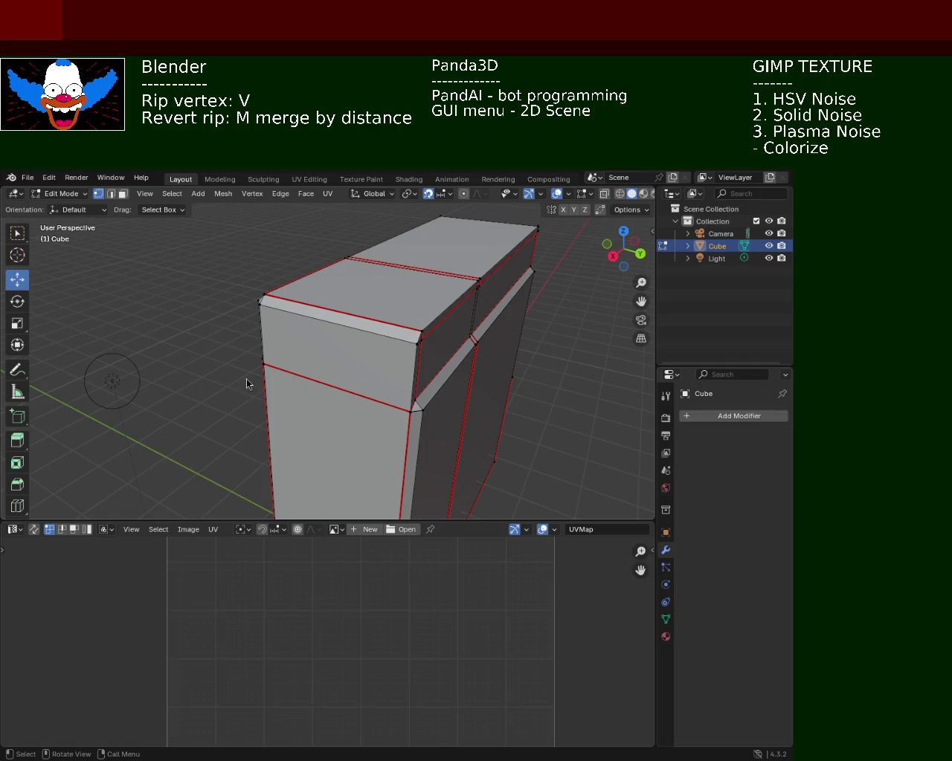
mouse_move(462, 396)
middle_mouse_down()
mouse_move(451, 395)
mouse_move(440, 352)
mouse_move(438, 385)
mouse_move(519, 366)
mouse_move(323, 314)
mouse_move(295, 329)
mouse_move(368, 403)
mouse_move(374, 362)
middle_mouse_up()
scroll(439, 352, "down", 4)
scroll(360, 320, "up", 3)
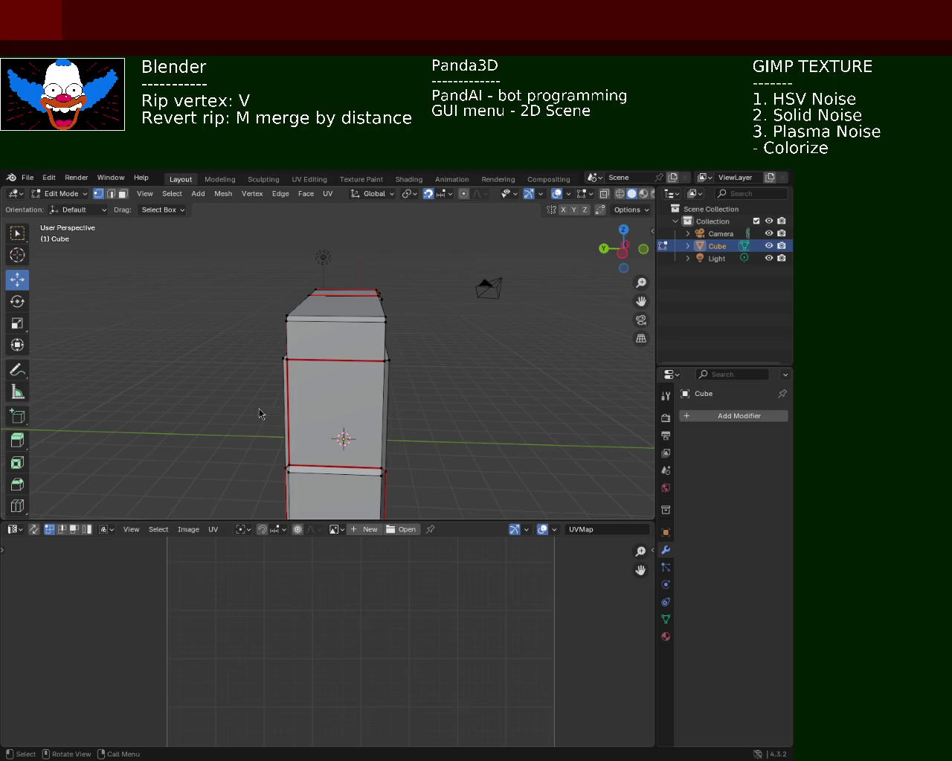
mouse_move(523, 419)
middle_mouse_down("ctrl")
mouse_move(405, 367)
mouse_move(417, 316)
middle_mouse_up("ctrl")
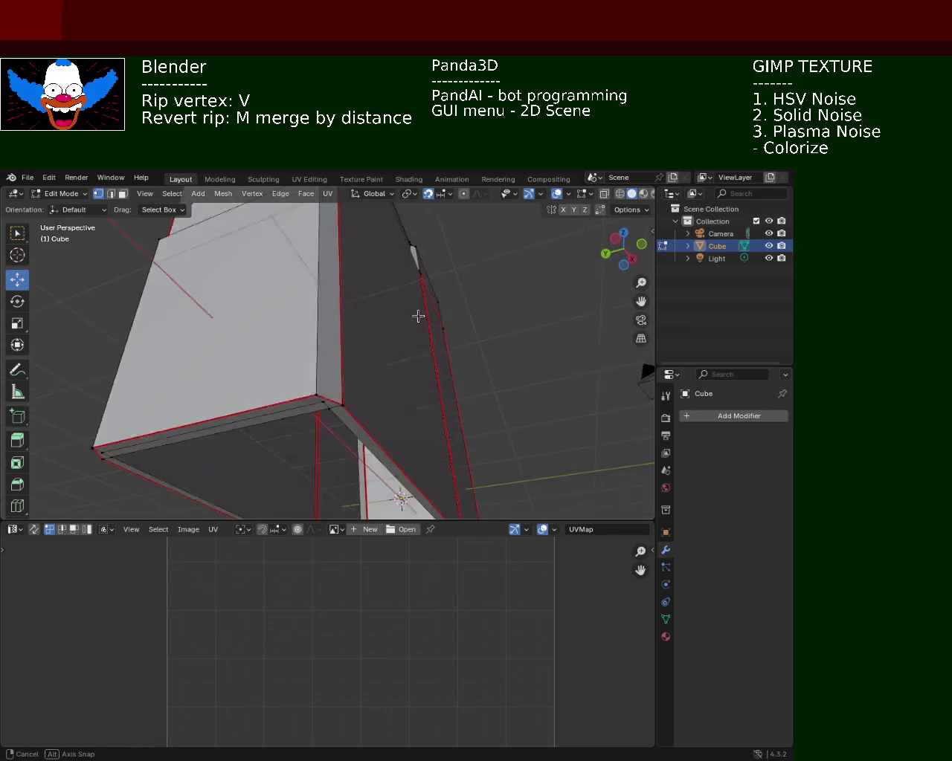
mouse_move(418, 316)
middle_mouse_down()
mouse_move(378, 304)
mouse_move(481, 295)
mouse_move(406, 315)
mouse_move(376, 250)
mouse_move(368, 267)
mouse_move(410, 270)
mouse_move(476, 336)
mouse_move(469, 318)
mouse_move(490, 305)
middle_mouse_up()
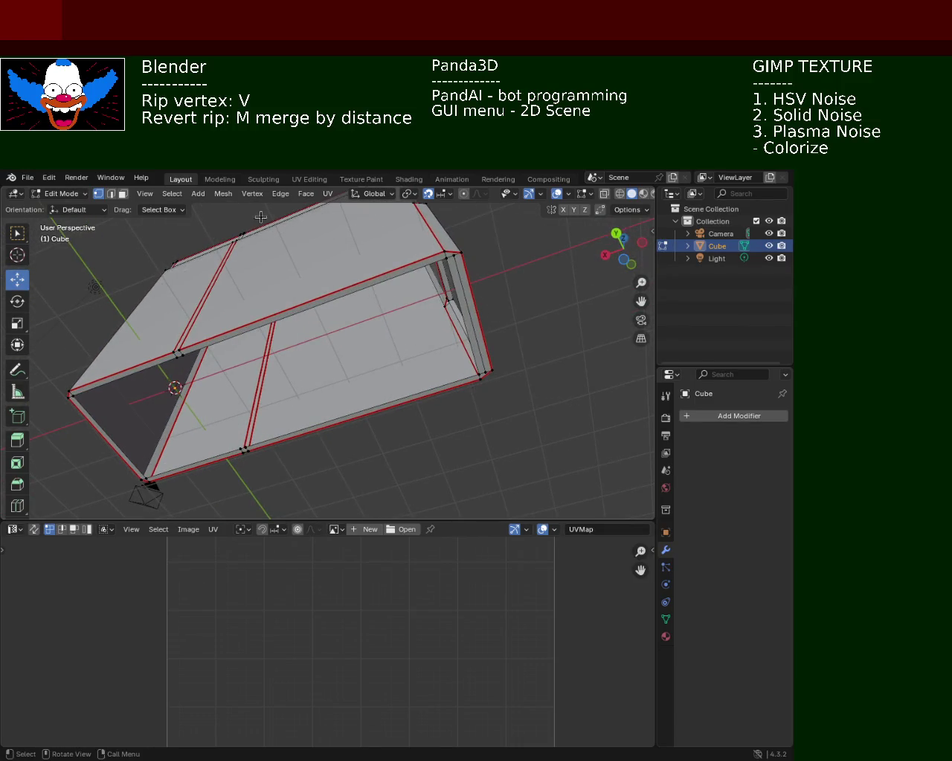
left_click(122, 194)
- Delete the end, long inner and left vertical strip faces along the gap
left_click(462, 278)
left_click(431, 262, "shift")
mouse_move(431, 262)
middle_mouse_down()
mouse_move(278, 310)
mouse_move(259, 308)
middle_mouse_up()
left_click(279, 311, "shift")
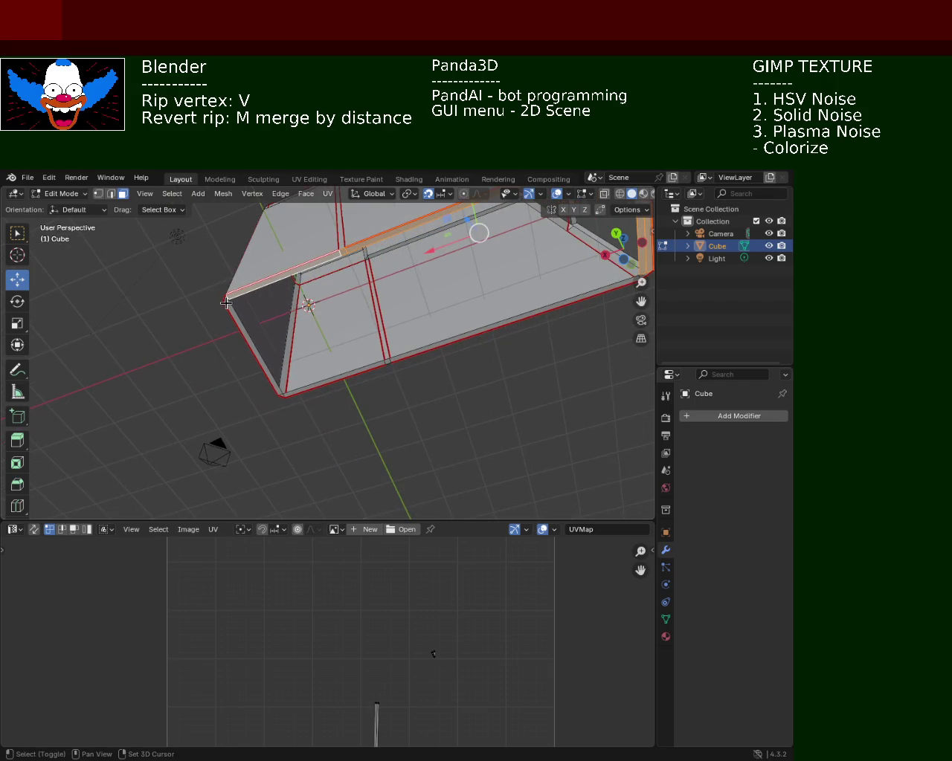
left_click(226, 305, "shift")
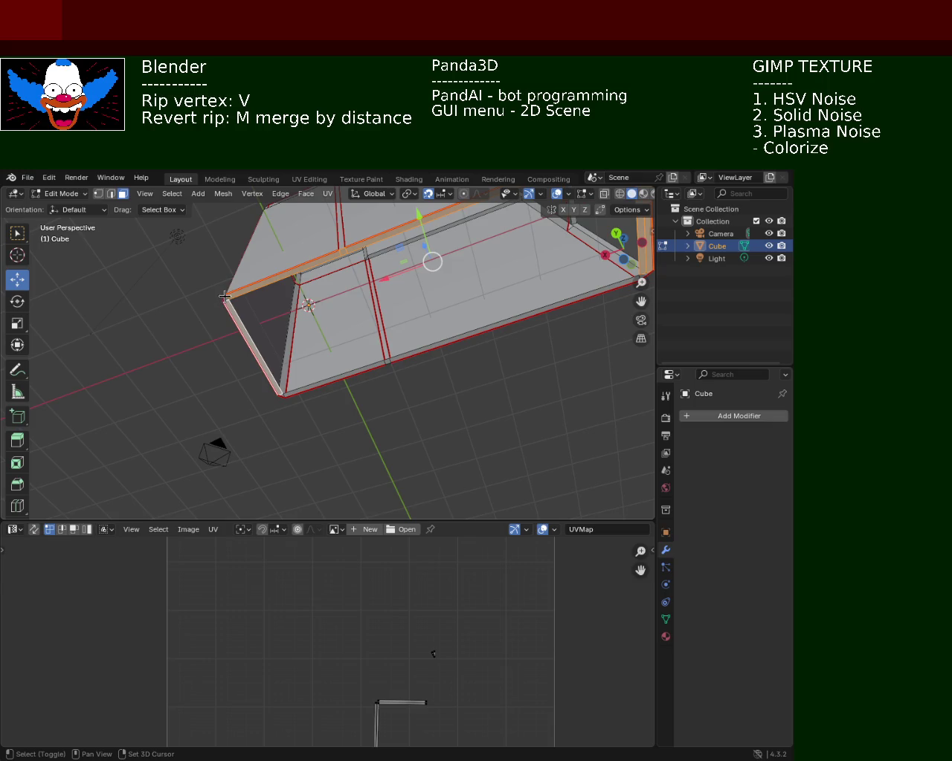
left_click(224, 297, "shift")
key("x")
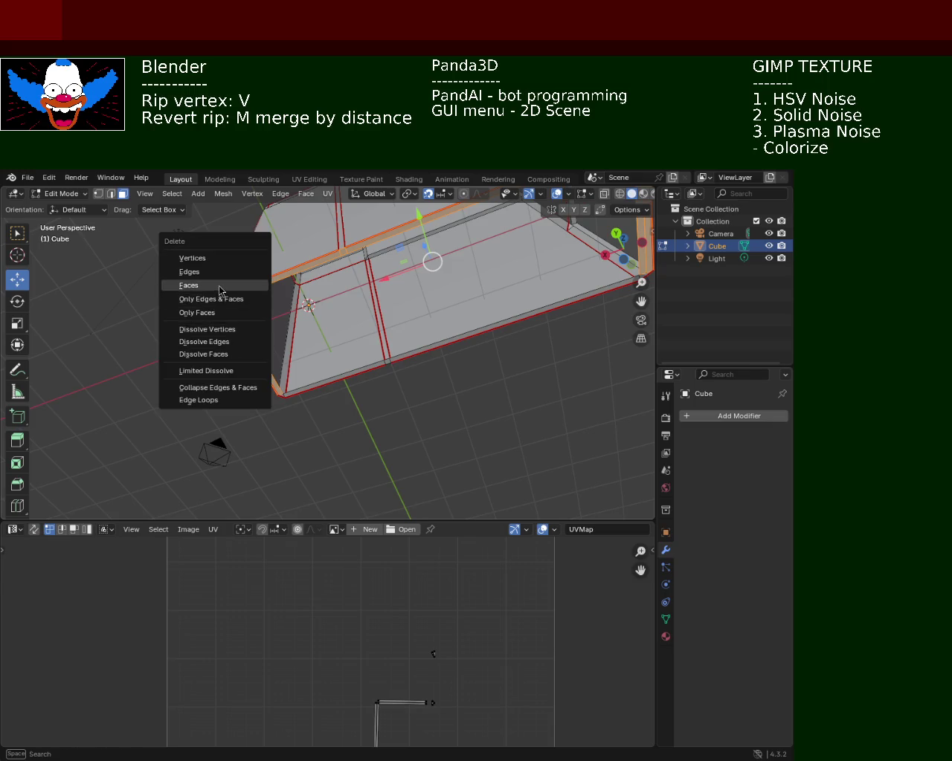
left_click(220, 285)
- Delete the thin bottom strip faces up to the corner face
middle_click_drag(220, 290, 214, 373)
left_click(214, 373)
left_click(253, 363, "shift")
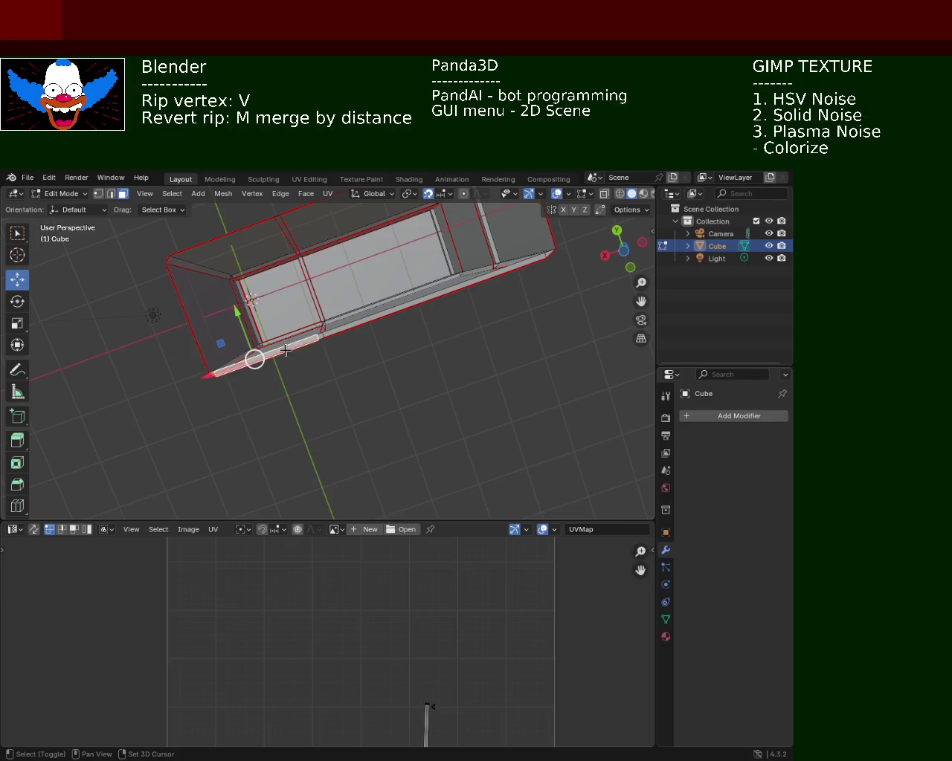
left_click(323, 335, "shift")
middle_click_drag(323, 335, 431, 291, "ctrl")
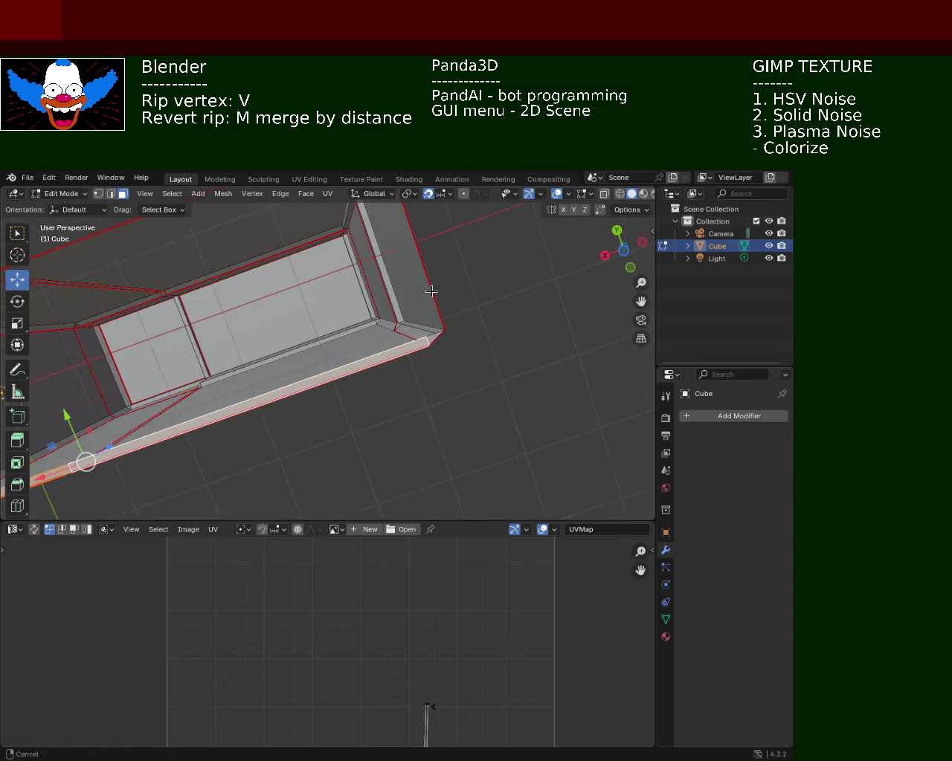
left_click(427, 334, "shift")
key("x")
left_click(430, 342)
- Delete the leftover face beside the gap, retrying after two undos
mouse_move(430, 342)
middle_mouse_down()
mouse_move(233, 348)
mouse_move(228, 314)
middle_mouse_up()
left_click(221, 265)
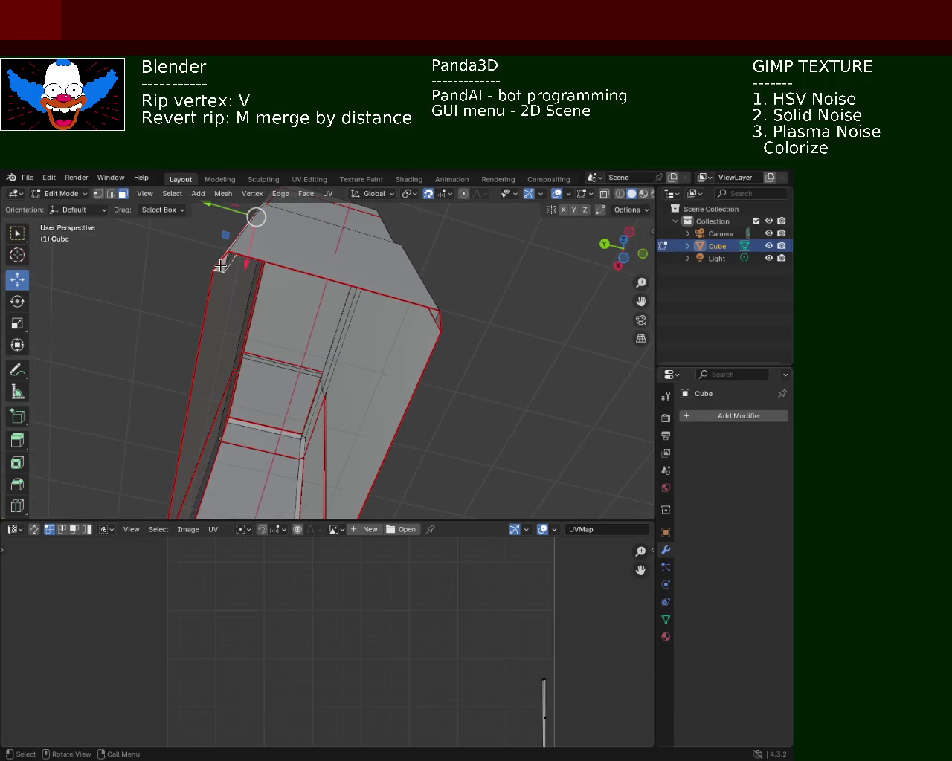
middle_click_drag(289, 287, 364, 344)
mouse_move(559, 391)
middle_mouse_down()
mouse_move(494, 325)
mouse_move(389, 318)
middle_mouse_up()
left_click(386, 314)
key("x")
left_click(386, 314)
key("ctrl+z")
key("x")
left_click(388, 306)
key("ctrl+z")
key("x")
left_click(394, 311)
mouse_move(466, 263)
middle_mouse_down()
mouse_move(423, 354)
mouse_move(380, 264)
mouse_move(389, 310)
mouse_move(307, 370)
mouse_move(361, 377)
mouse_move(378, 291)
mouse_move(301, 379)
mouse_move(414, 357)
mouse_move(498, 427)
mouse_move(484, 399)
mouse_move(407, 399)
mouse_move(276, 429)
mouse_move(312, 435)
mouse_move(368, 410)
middle_mouse_up()
- Delete the selected leftover gap face, then inspect the cut box from angled views
key("x")
left_click(389, 310)
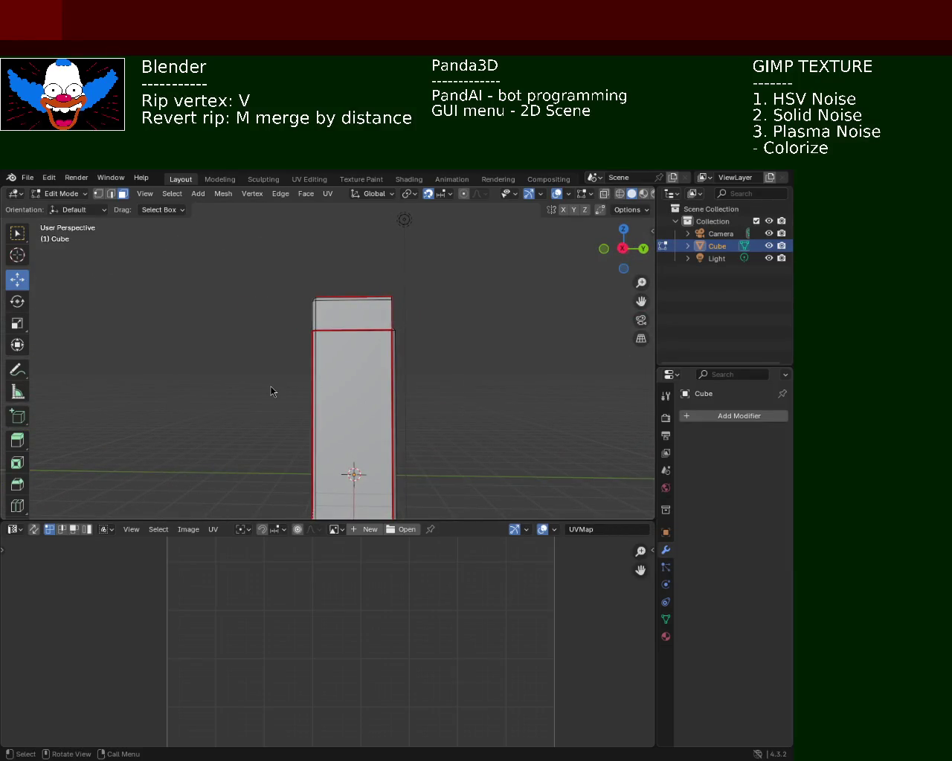
mouse_move(476, 440)
middle_mouse_down()
mouse_move(448, 361)
mouse_move(463, 385)
mouse_move(419, 397)
mouse_move(376, 361)
mouse_move(357, 358)
mouse_move(374, 358)
middle_mouse_up()
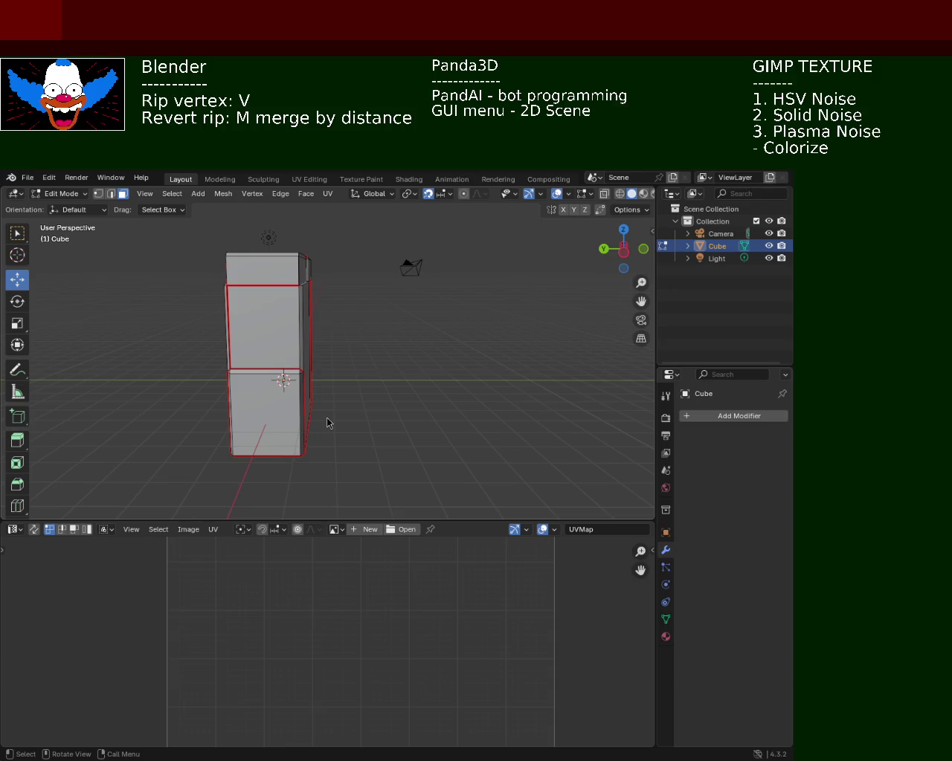
mouse_move(268, 410)
middle_mouse_down()
mouse_move(297, 303)
mouse_move(243, 256)
mouse_move(265, 287)
mouse_move(399, 317)
middle_mouse_up()
left_click(398, 317)
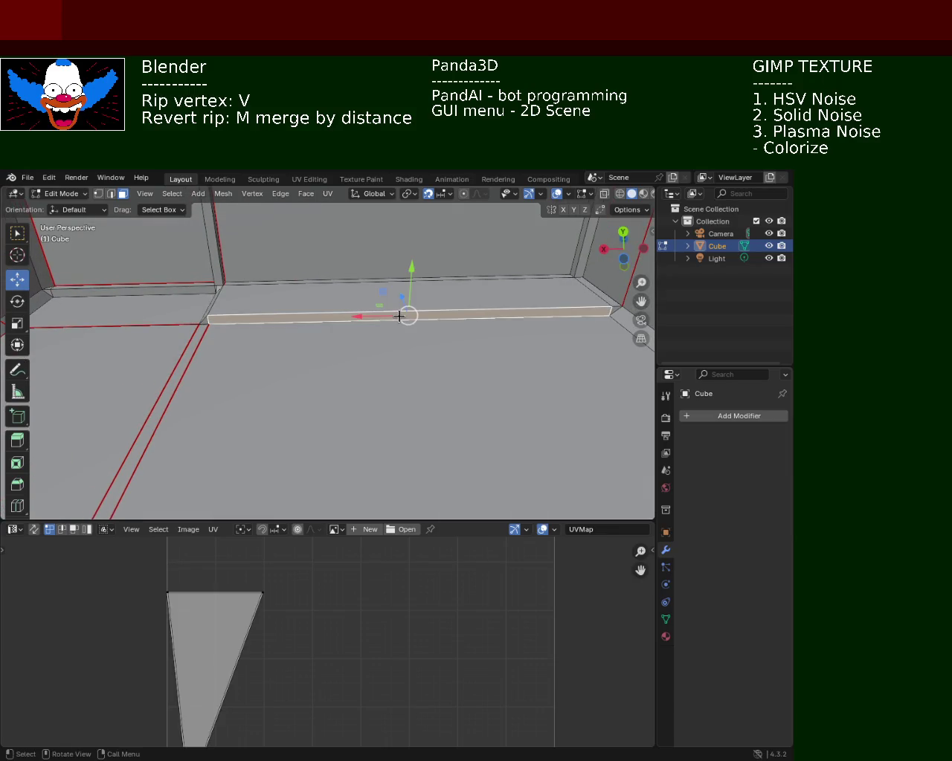
key("x")
left_click(399, 317)
key("ctrl+z")
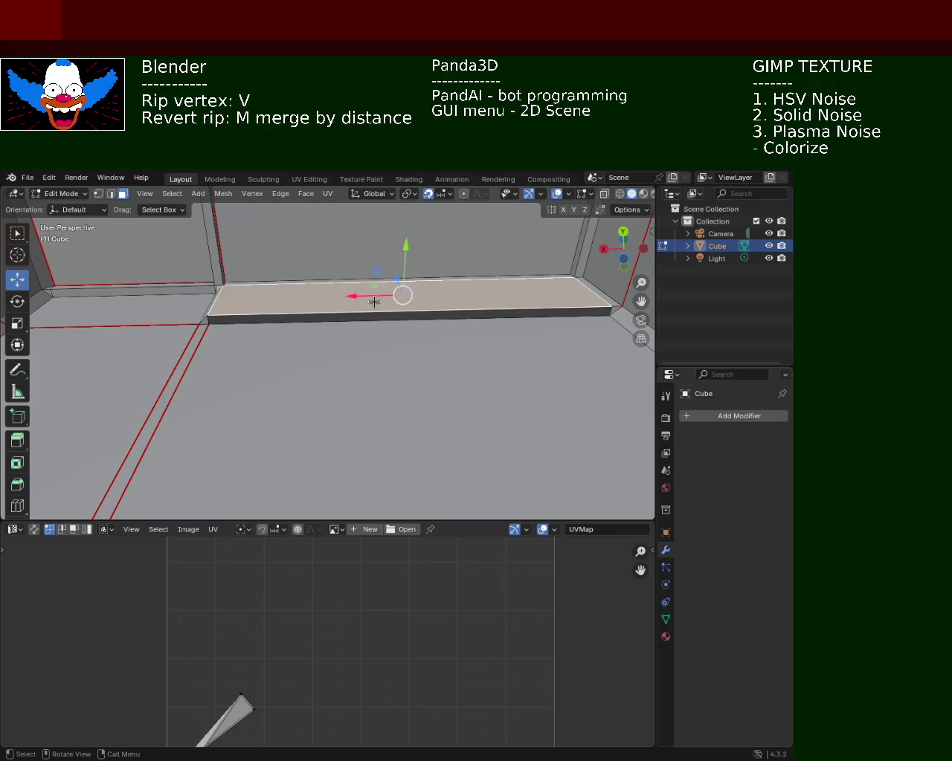
key("ctrl+shift+z")
key("ctrl+z")
mouse_move(285, 293)
middle_mouse_down()
mouse_move(401, 340)
mouse_move(485, 321)
mouse_move(382, 330)
mouse_move(359, 311)
mouse_move(402, 380)
mouse_move(382, 365)
mouse_move(255, 404)
mouse_move(292, 340)
mouse_move(412, 329)
mouse_move(454, 397)
mouse_move(413, 322)
mouse_move(350, 386)
mouse_move(374, 305)
mouse_move(284, 336)
mouse_move(193, 325)
middle_mouse_up()
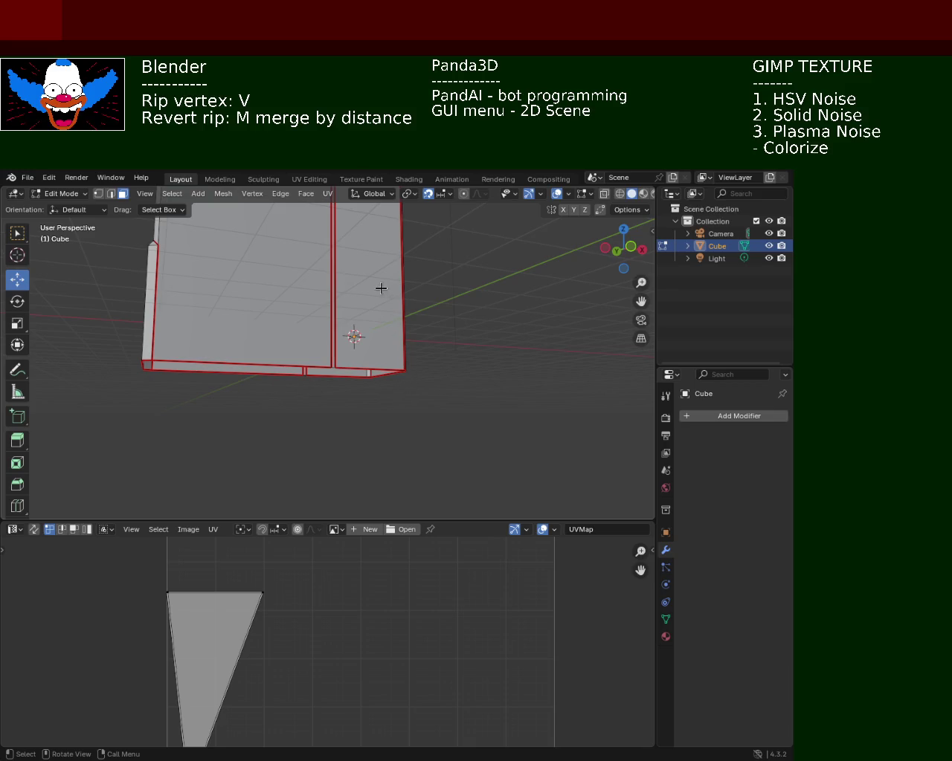
- Clear the selection and box-select the vertices along the side panel's bottom edge
middle_click_drag(381, 288, 295, 278)
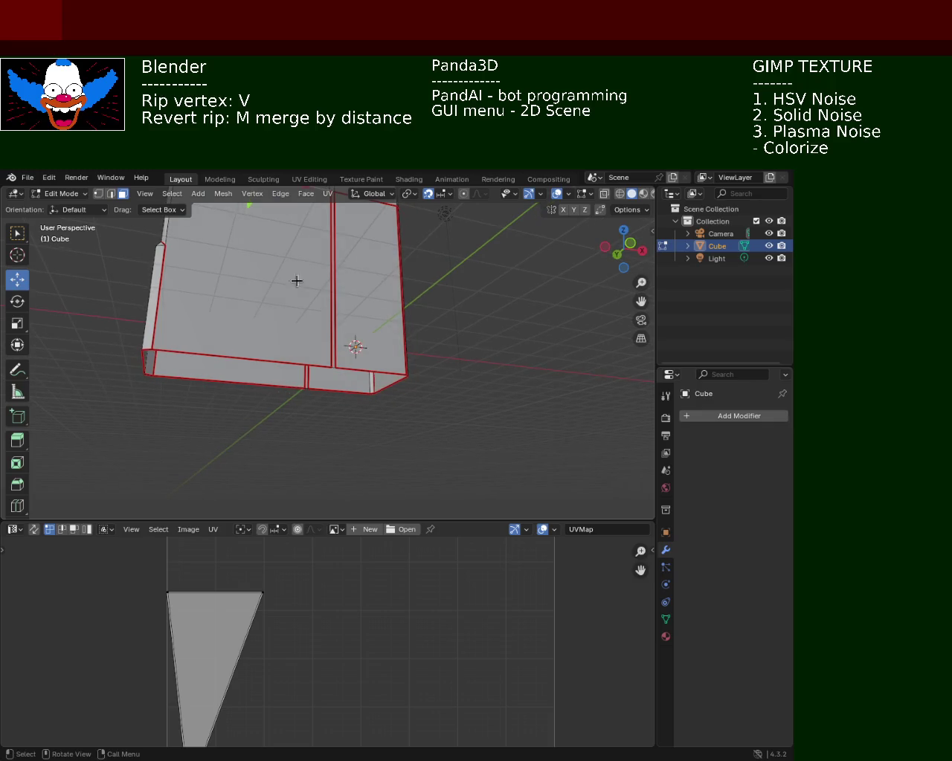
left_click(522, 400)
left_click_drag(429, 469, 110, 343)
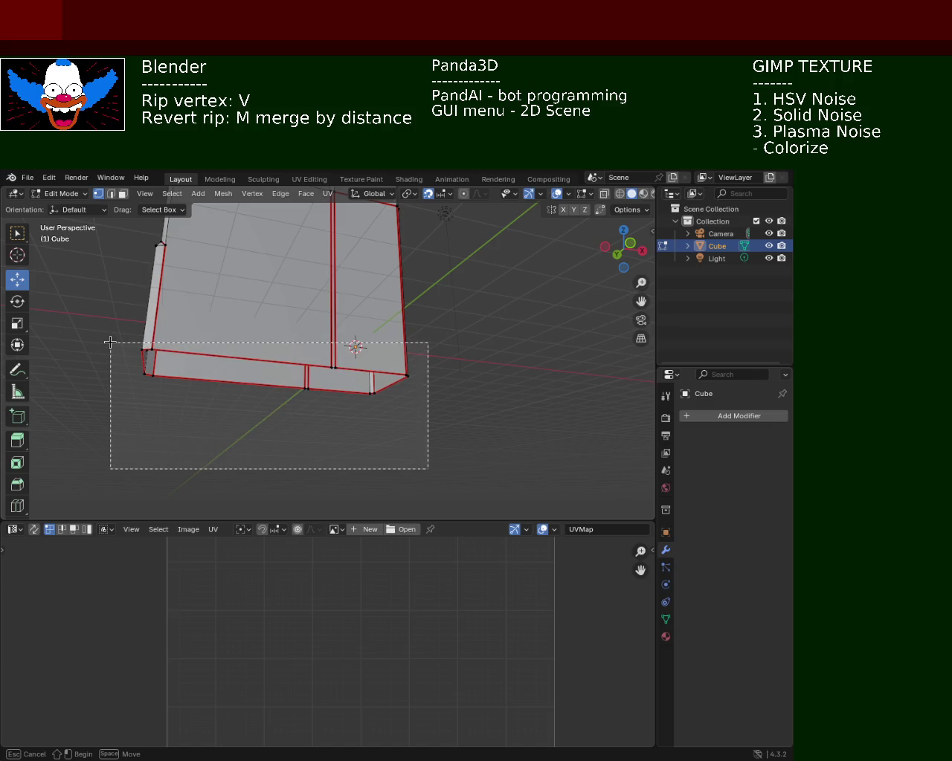
mouse_move(248, 334)
middle_mouse_down()
mouse_move(263, 326)
mouse_move(314, 348)
middle_mouse_up()
left_click_drag(439, 476, 110, 334)
mouse_move(111, 335)
middle_mouse_down()
mouse_move(174, 305)
mouse_move(201, 275)
mouse_move(366, 311)
mouse_move(358, 300)
mouse_move(340, 350)
mouse_move(350, 355)
mouse_move(314, 330)
mouse_move(331, 288)
mouse_move(368, 270)
middle_mouse_up()
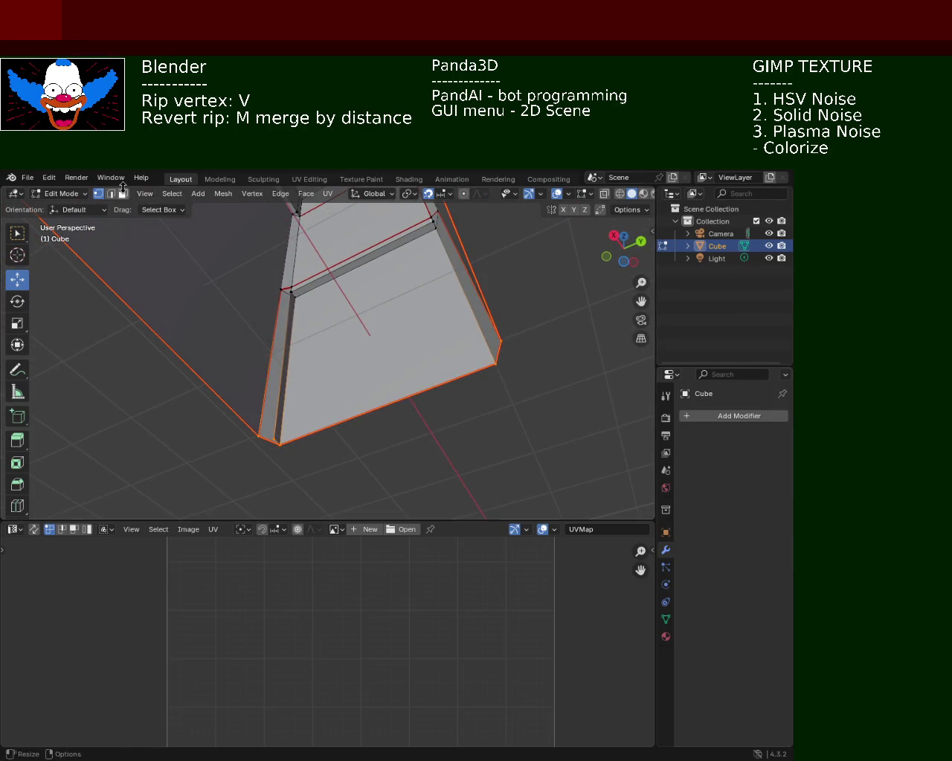
left_click(122, 193)
- Delete the three thin strip faces along the box's side gap
left_click(281, 394)
key("x")
left_click(283, 397)
mouse_move(312, 312)
middle_mouse_down()
mouse_move(357, 292)
mouse_move(436, 313)
mouse_move(488, 357)
mouse_move(332, 264)
mouse_move(310, 278)
mouse_move(447, 326)
mouse_move(486, 388)
mouse_move(320, 299)
mouse_move(412, 387)
mouse_move(315, 332)
mouse_move(319, 304)
mouse_move(317, 345)
mouse_move(287, 310)
mouse_move(328, 313)
mouse_move(312, 319)
middle_mouse_up()
left_click(349, 283)
key("x")
left_click(359, 293)
left_click(325, 287)
key("x")
left_click(330, 288)
- In Vertex select mode, inspect the left corner and the strip's end from several angles
left_click(98, 194)
scroll(328, 322, "up", 5)
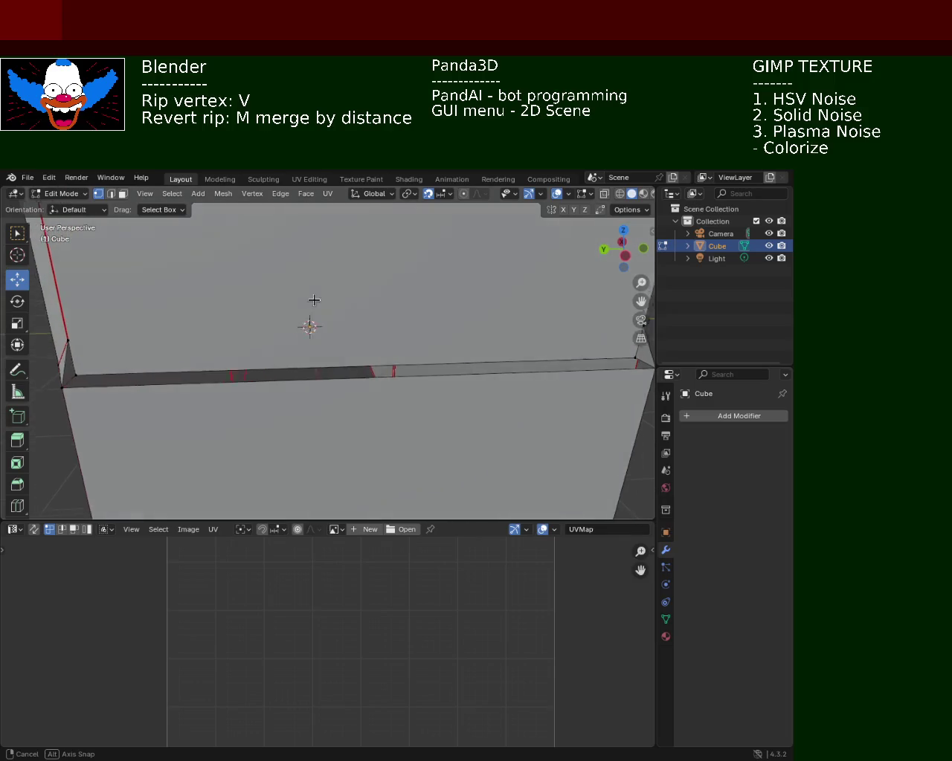
left_click(65, 342)
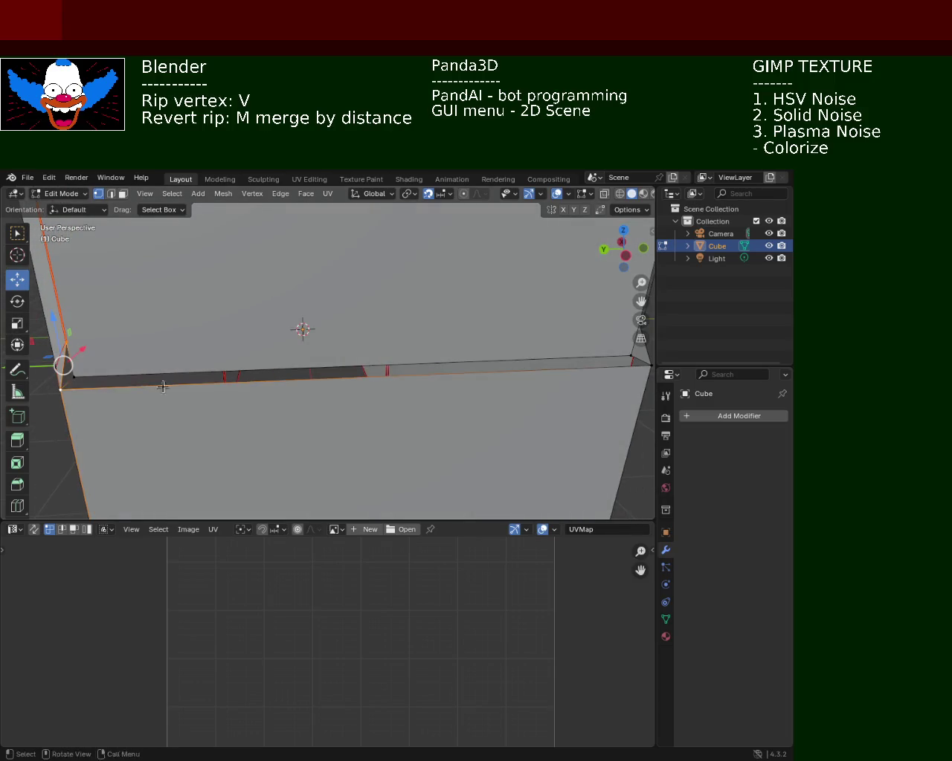
middle_click_drag(161, 385, 96, 365)
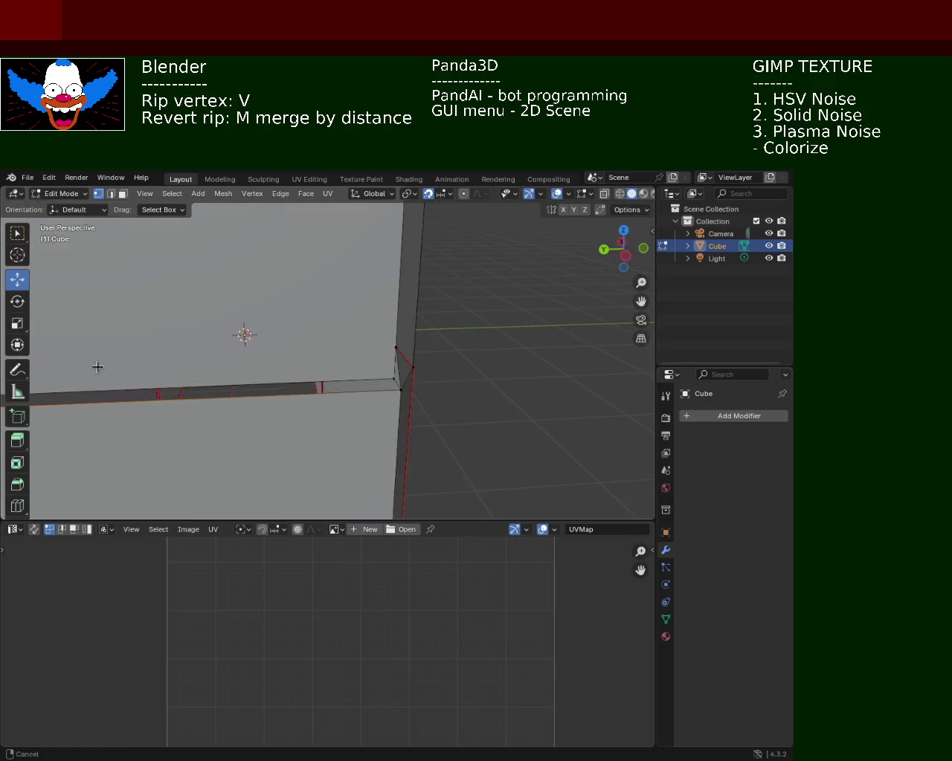
left_click(397, 391, "shift")
mouse_move(366, 297)
middle_mouse_down()
mouse_move(356, 291)
mouse_move(376, 285)
mouse_move(331, 378)
mouse_move(527, 340)
mouse_move(398, 322)
mouse_move(412, 329)
middle_mouse_up()
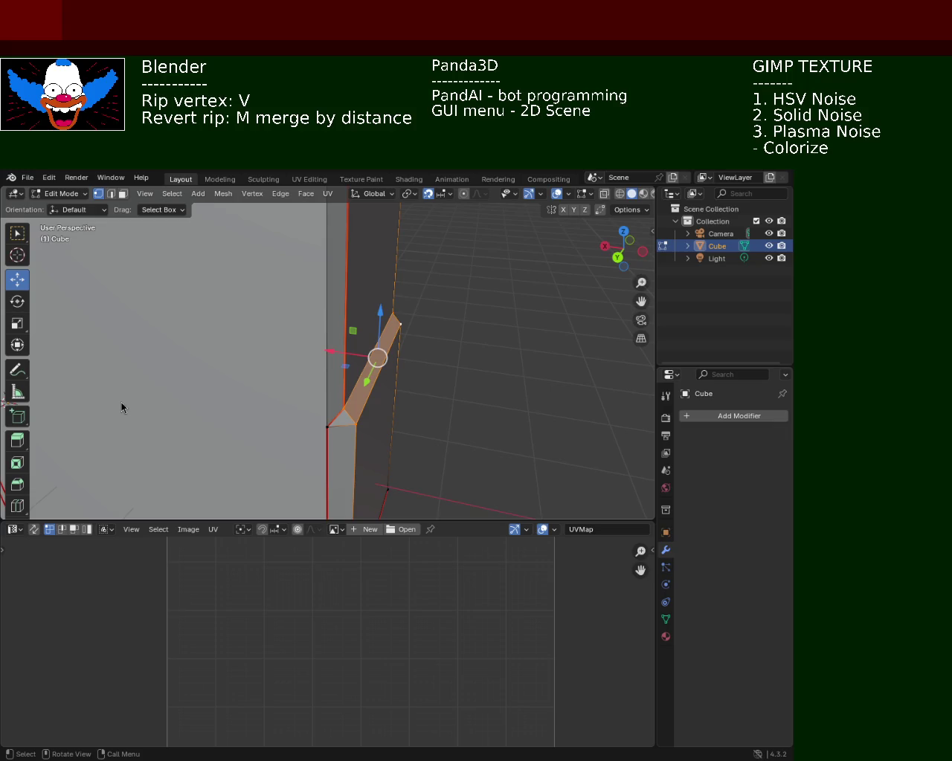
mouse_move(569, 381)
middle_mouse_down()
mouse_move(446, 431)
mouse_move(287, 295)
mouse_move(213, 312)
mouse_move(243, 338)
mouse_move(273, 330)
mouse_move(304, 372)
mouse_move(421, 402)
mouse_move(404, 338)
mouse_move(372, 404)
mouse_move(385, 410)
mouse_move(408, 377)
middle_mouse_up()
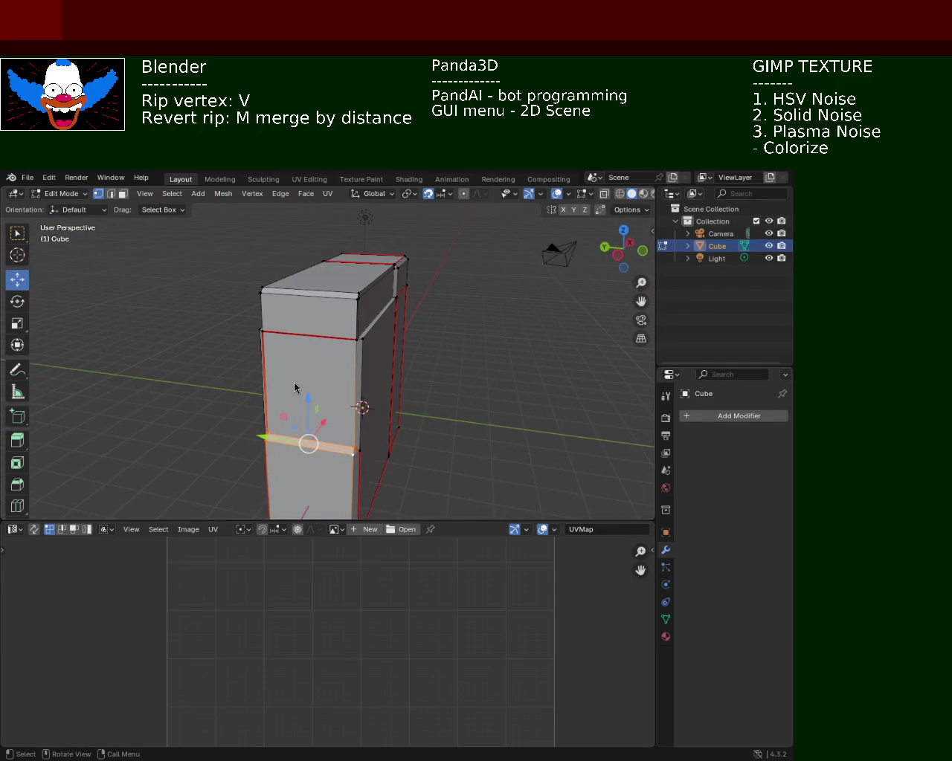